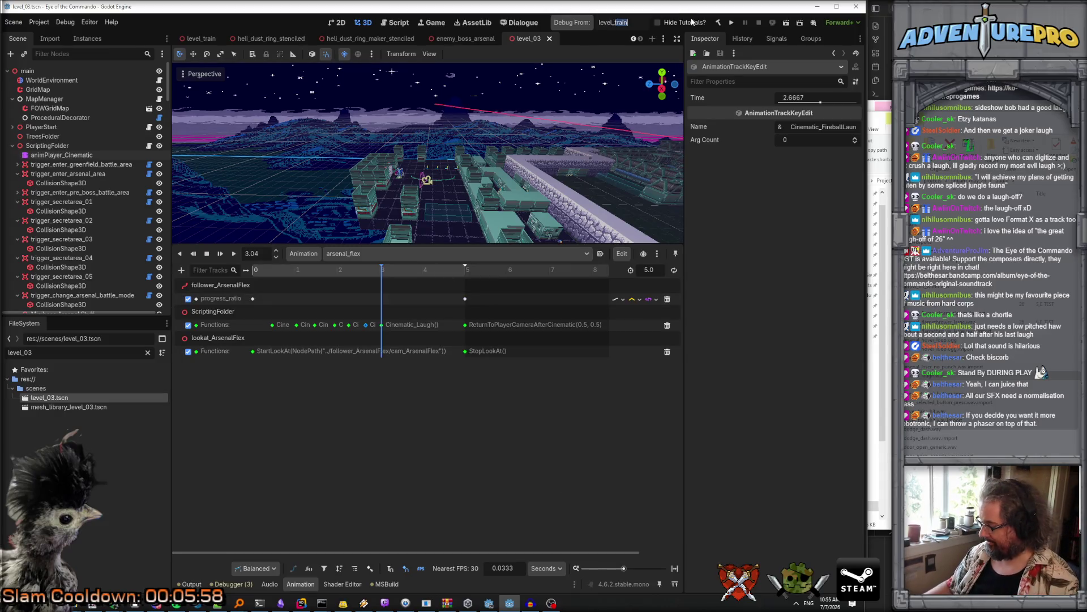
Step: Set Debug From to level_03 and launch the project's debug game window
{"action": "type", "text": "03"}
{"action": "key", "text": "Return"}
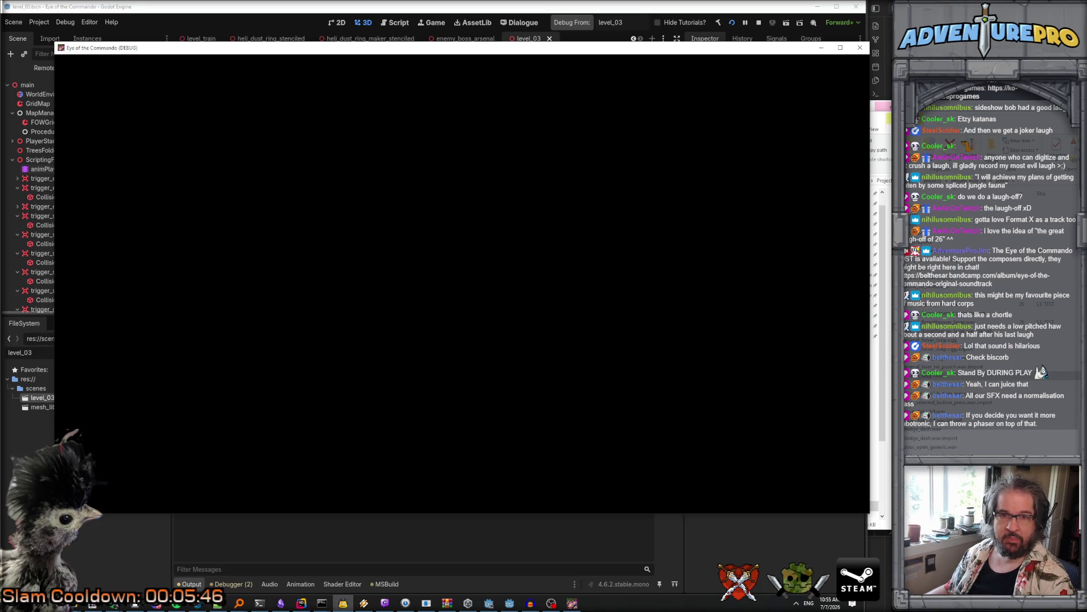
Step: In the debug console, run WARGOD and teleport to 50 35
{"action": "key", "text": "grave"}
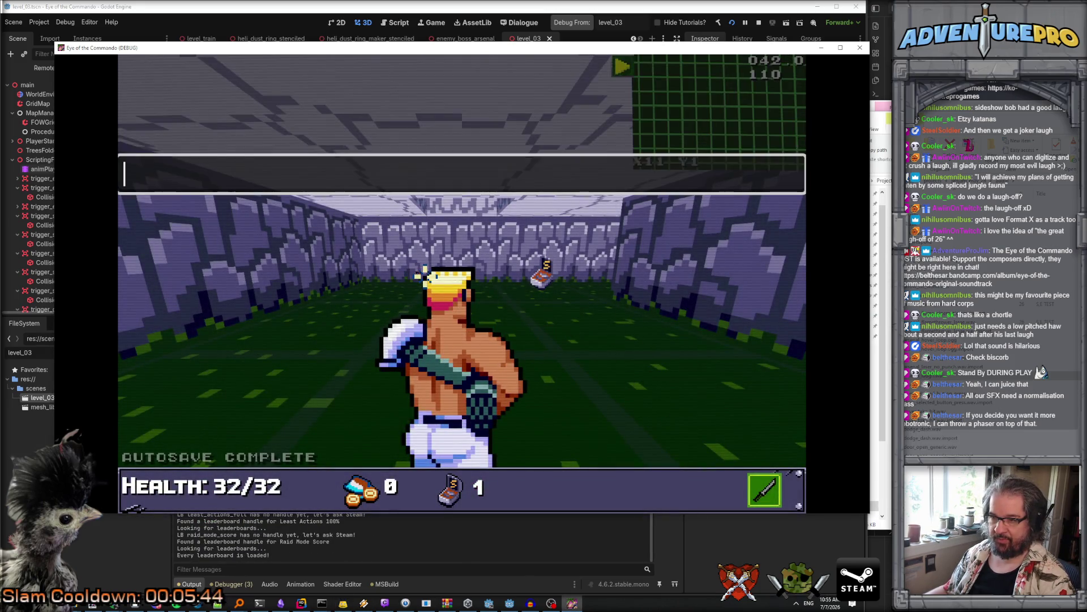
{"action": "type", "text": "WARGOD"}
{"action": "key", "text": "Return"}
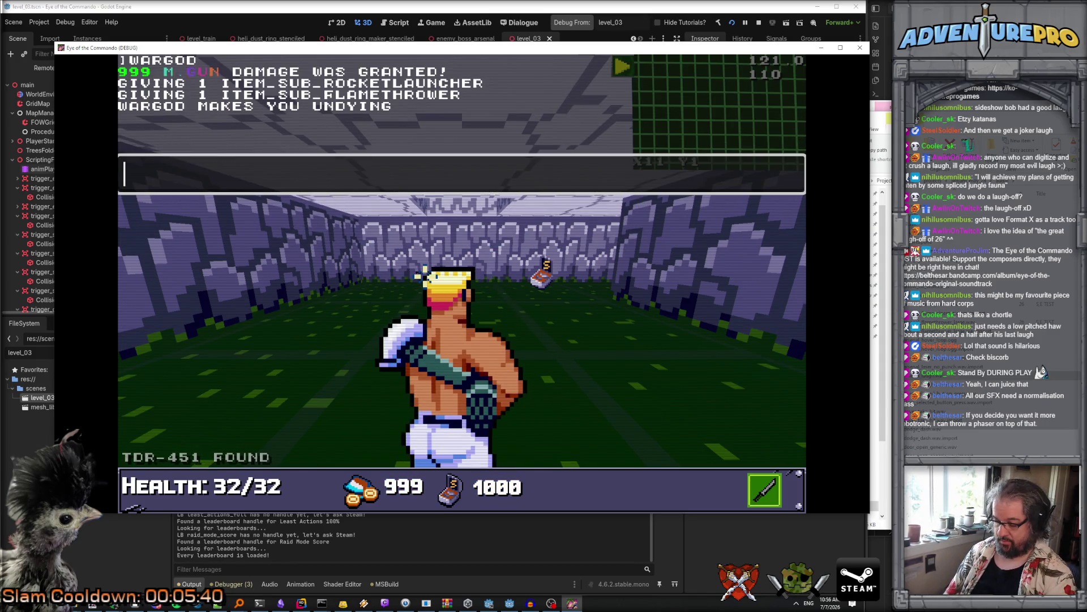
{"action": "type", "text": "TP 30 "}
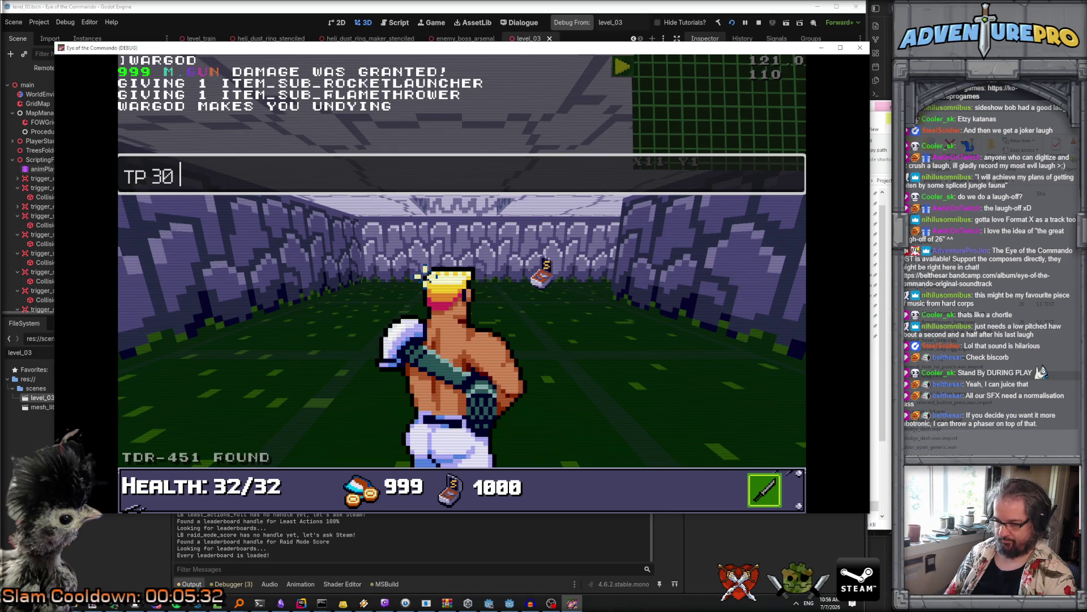
{"action": "key", "text": "BackSpace"}
{"action": "key", "text": "BackSpace"}
{"action": "key", "text": "BackSpace"}
{"action": "type", "text": "50 35"}
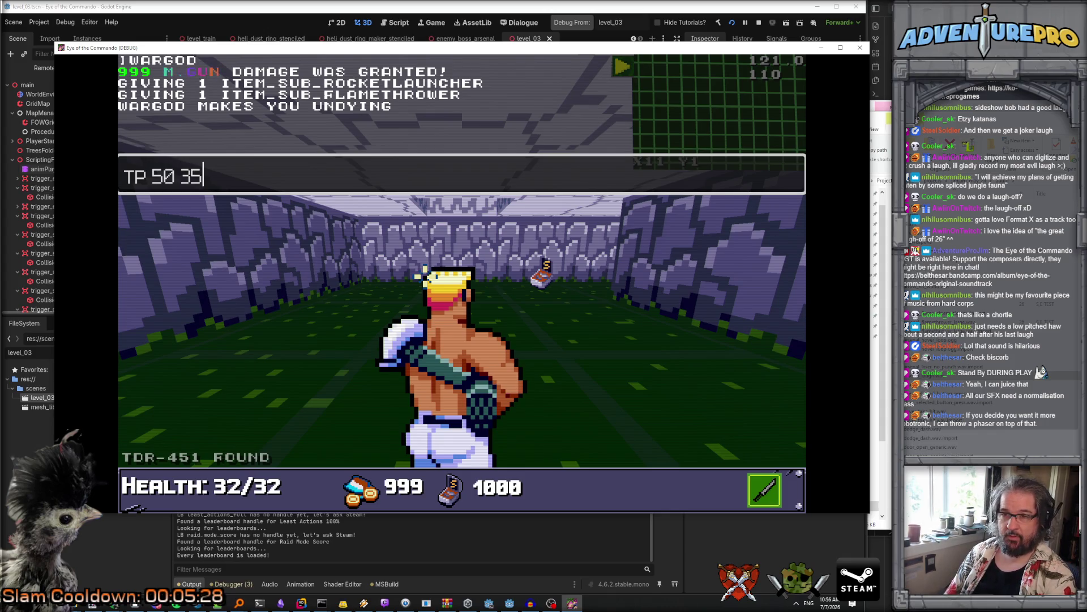
{"action": "key", "text": "Return"}
{"action": "key", "text": "grave"}
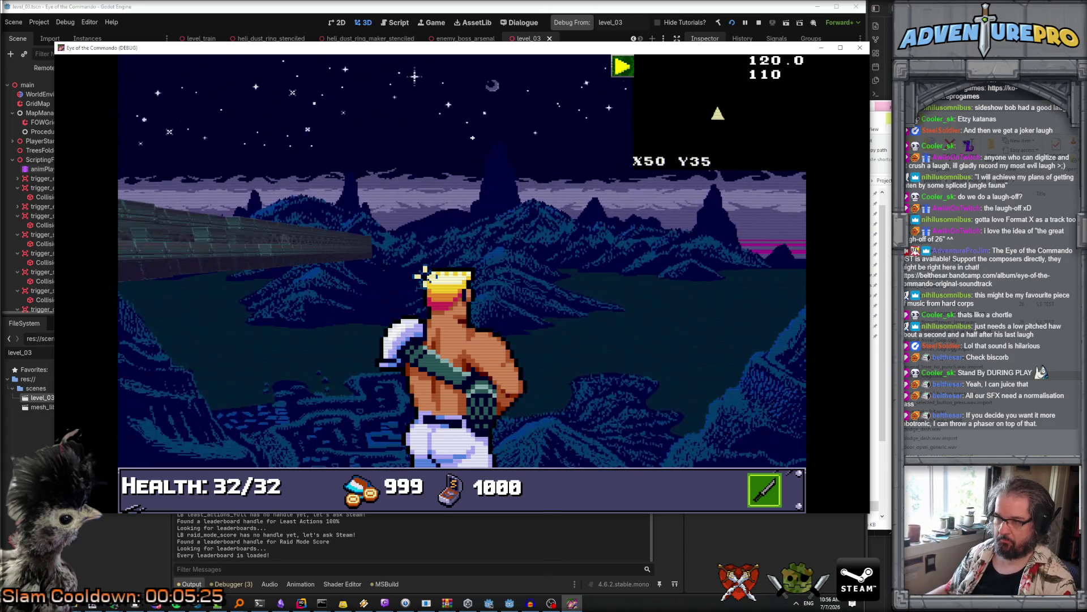
Step: Teleport the player to 35 3, then to 33 2
{"action": "key", "text": "grave"}
{"action": "key", "text": "Up"}
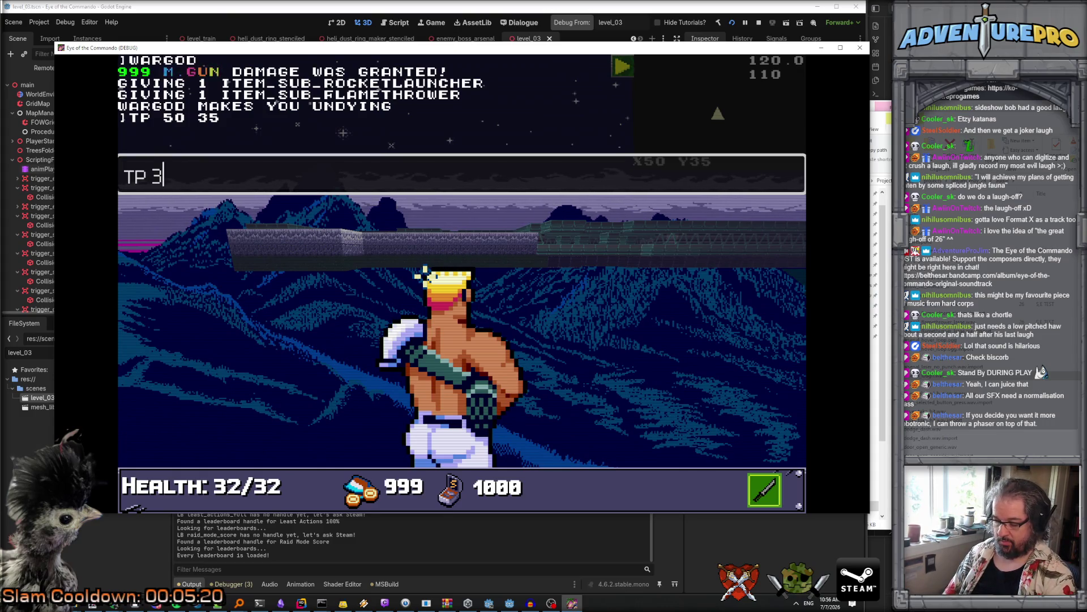
{"action": "key", "text": "Return"}
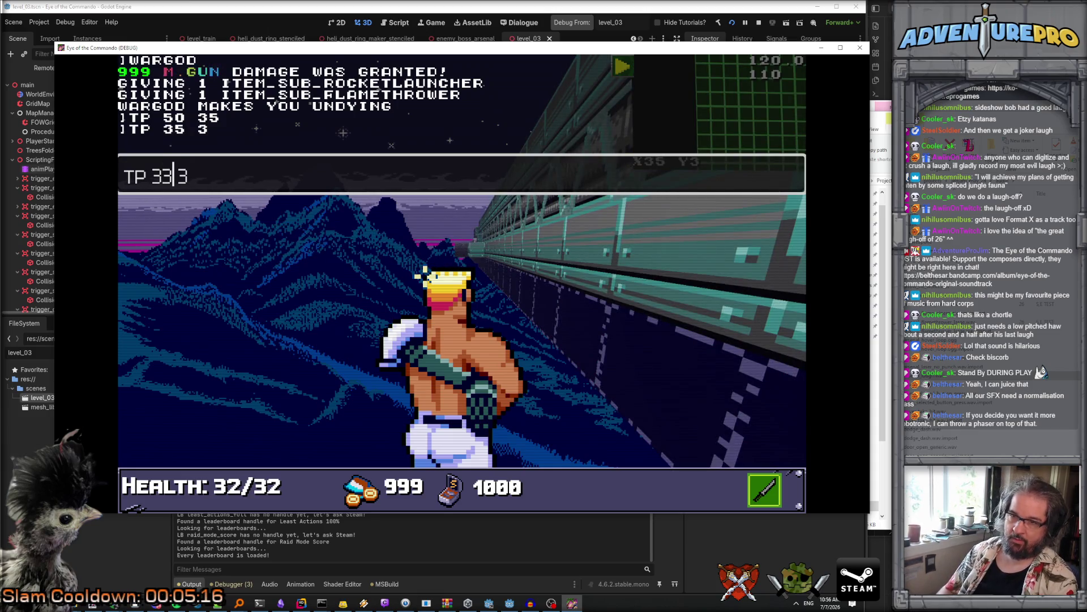
{"action": "key", "text": "BackSpace"}
{"action": "type", "text": "2"}
{"action": "key", "text": "Return"}
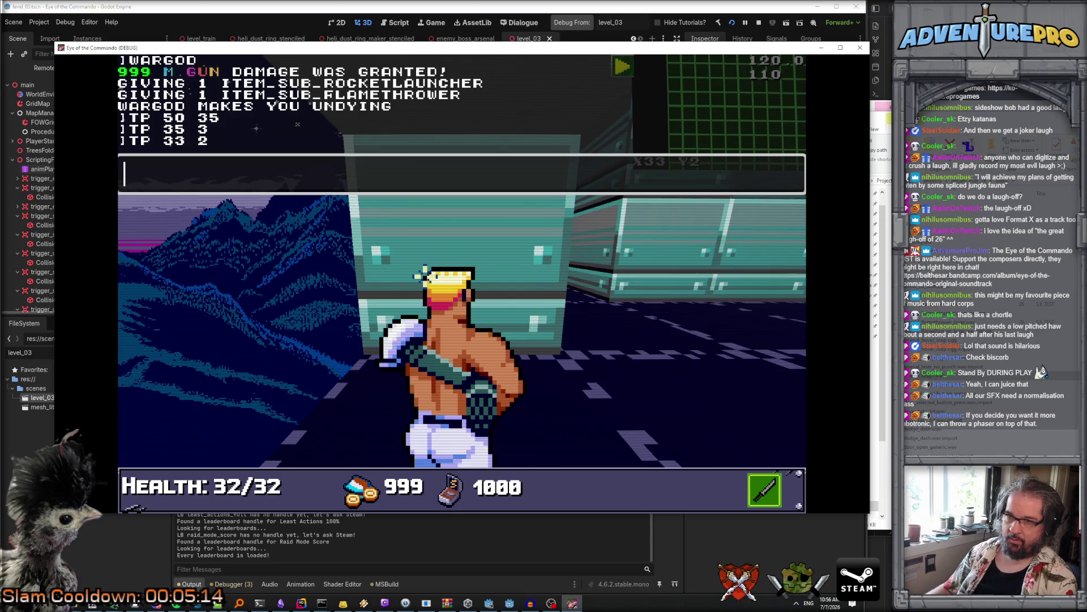
Step: Close the console, turn toward the metal corridor and step one tile forward
{"action": "key", "text": "grave"}
{"action": "key", "text": "Left"}
{"action": "key", "text": "Left"}
{"action": "key", "text": "Up"}
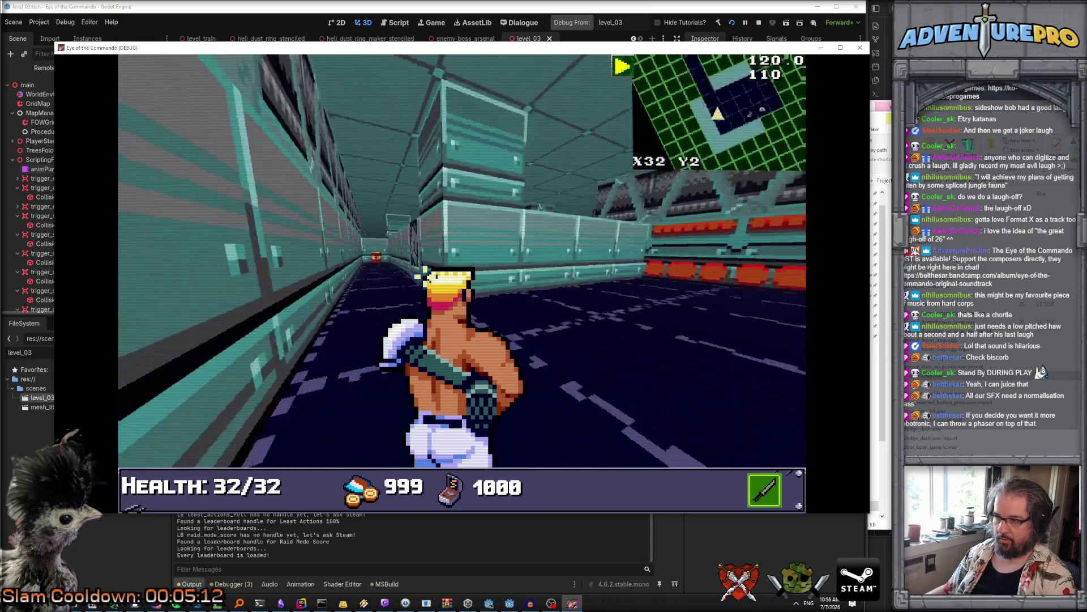
{"action": "key", "text": "grave"}
Step: Run REVEALALL in the console to uncover the whole map and view it
{"action": "type", "text": "REVEAL"}
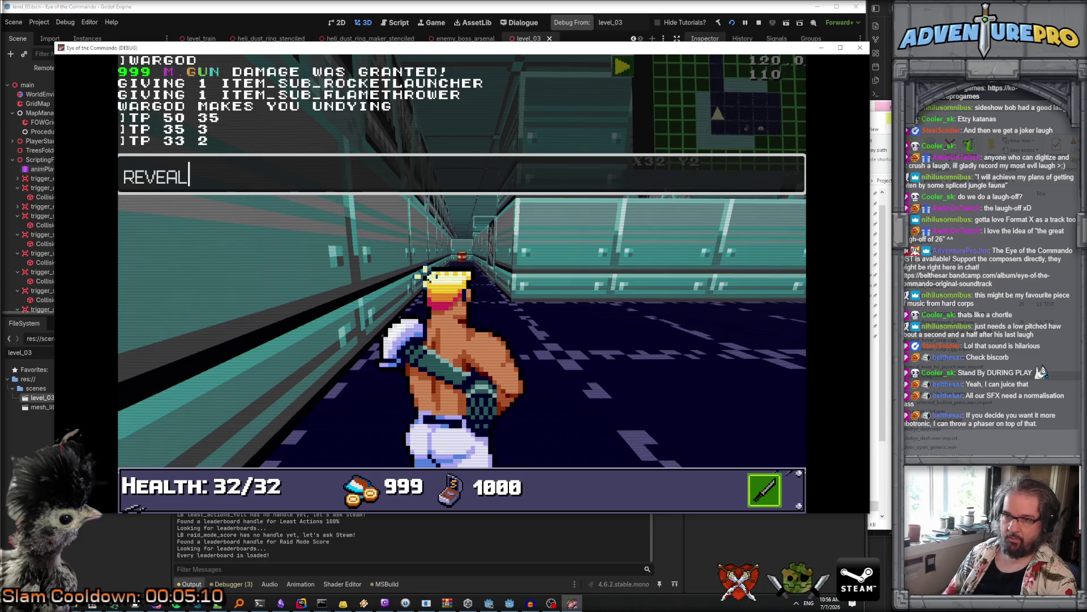
{"action": "key", "text": "Return"}
{"action": "type", "text": "REVEAL"}
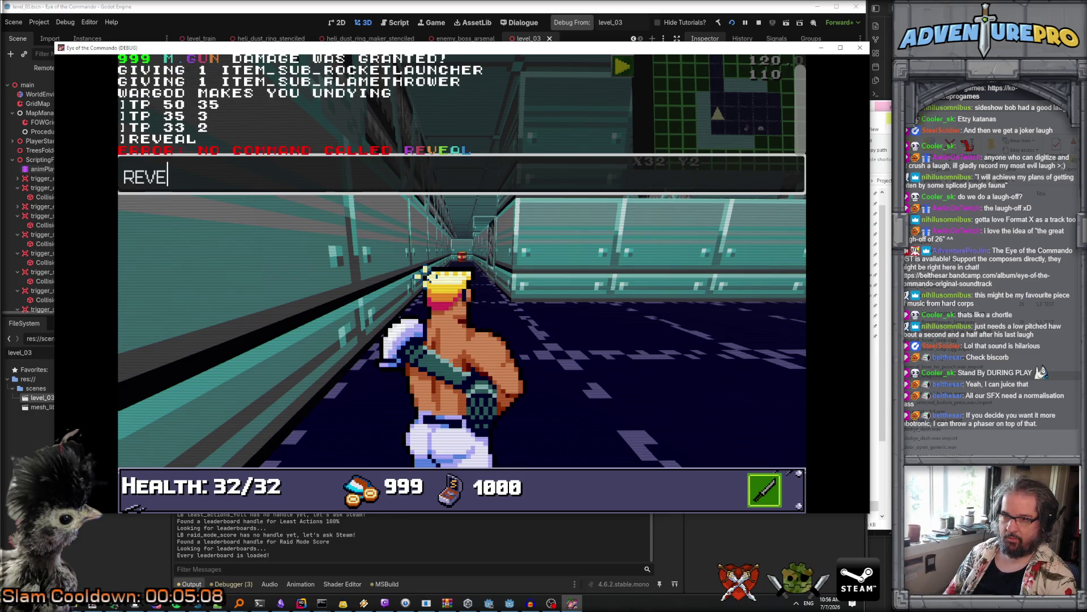
{"action": "key", "text": "grave"}
{"action": "key", "text": "grave"}
{"action": "type", "text": "T"}
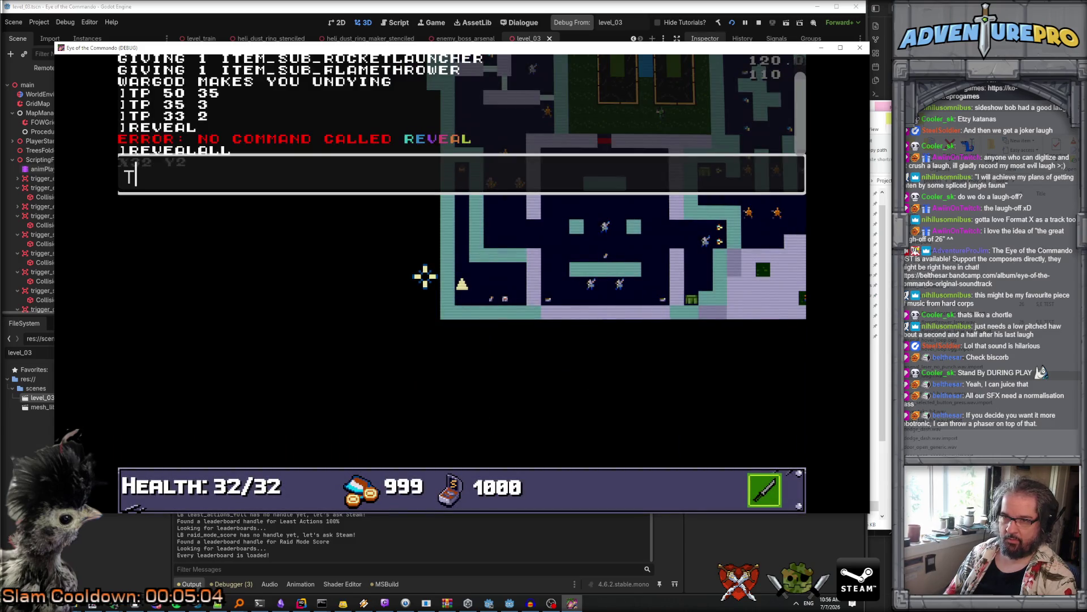
{"action": "key", "text": "grave"}
Step: Teleport the player to 35 30, then to 30 30
{"action": "key", "text": "grave"}
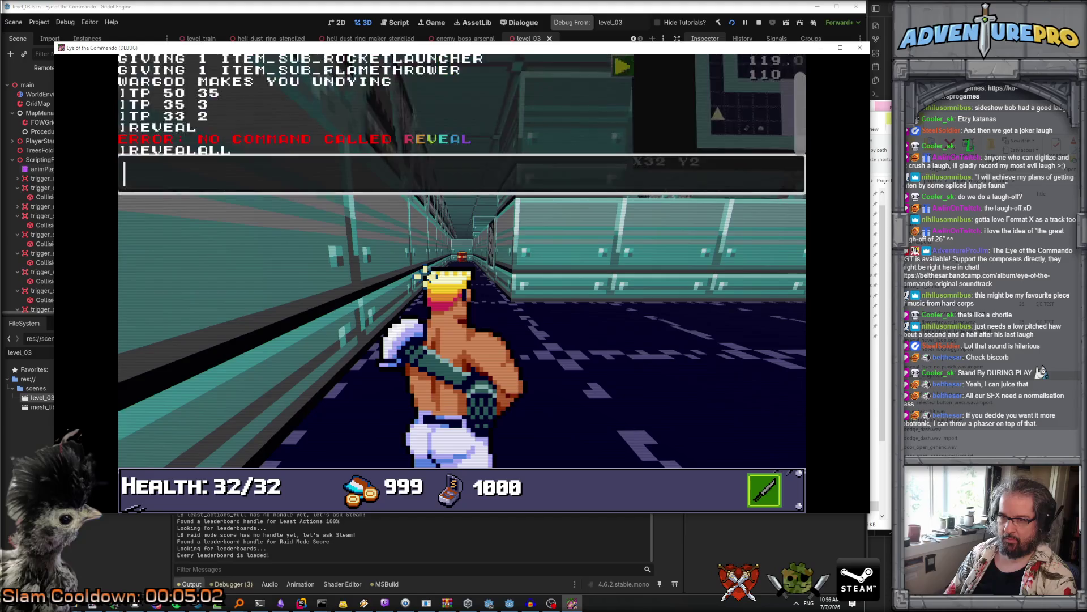
{"action": "type", "text": "TP 35 30"}
{"action": "key", "text": "Return"}
{"action": "key", "text": "grave"}
{"action": "key", "text": "grave"}
{"action": "key", "text": "Up"}
{"action": "key", "text": "Up"}
{"action": "key", "text": "Up"}
{"action": "key", "text": "Up"}
{"action": "key", "text": "Down"}
{"action": "key", "text": "BackSpace"}
{"action": "key", "text": "BackSpace"}
{"action": "key", "text": "BackSpace"}
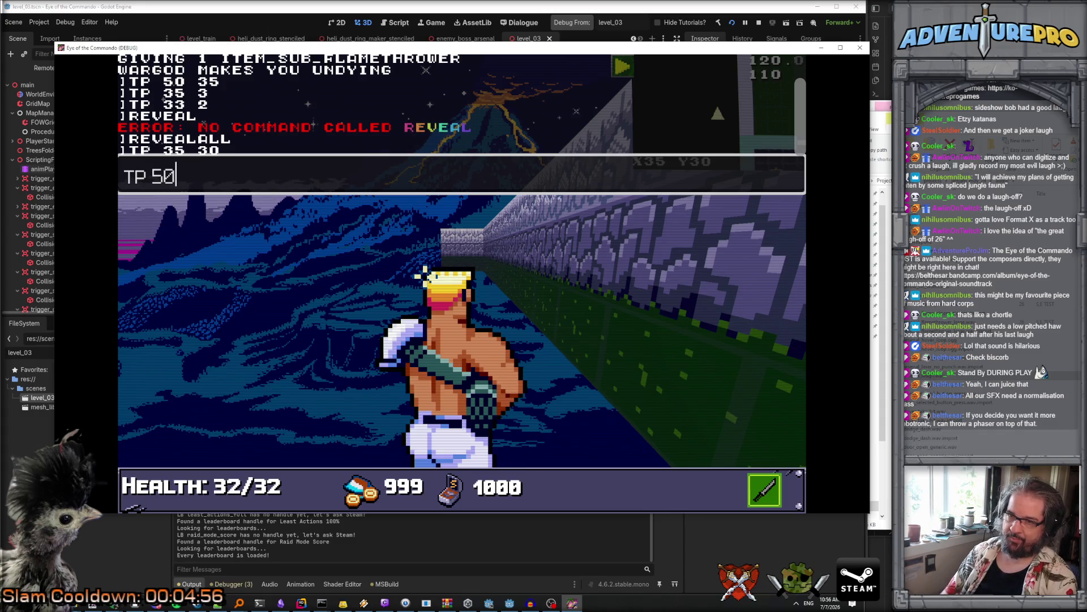
{"action": "type", "text": "30 30"}
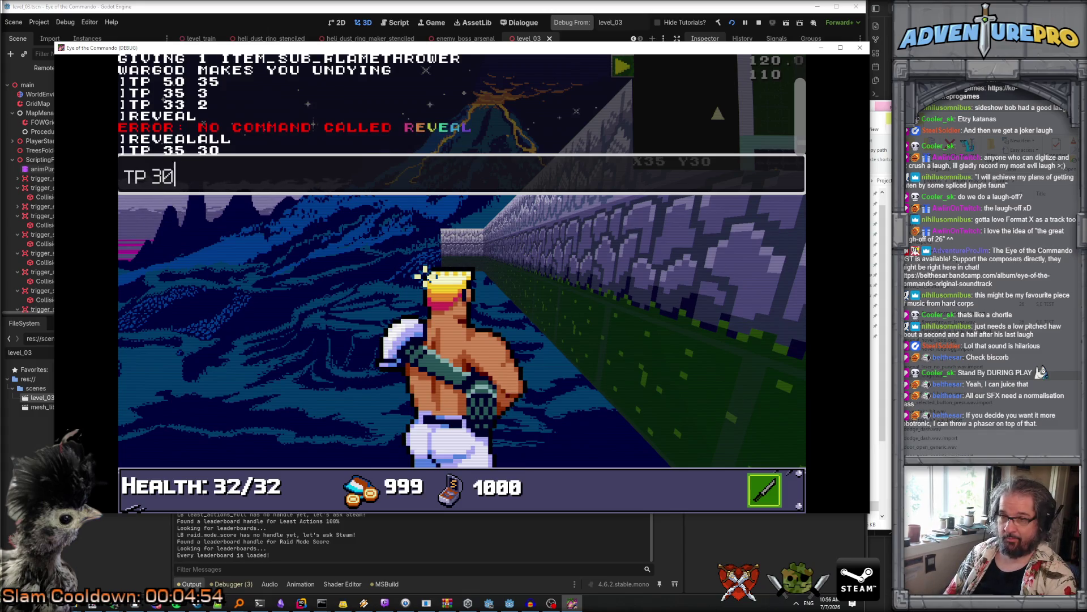
{"action": "key", "text": "Return"}
Step: Teleport in stages to 30 35, 30 38, 30 50 and finally 30 53
{"action": "key", "text": "Up"}
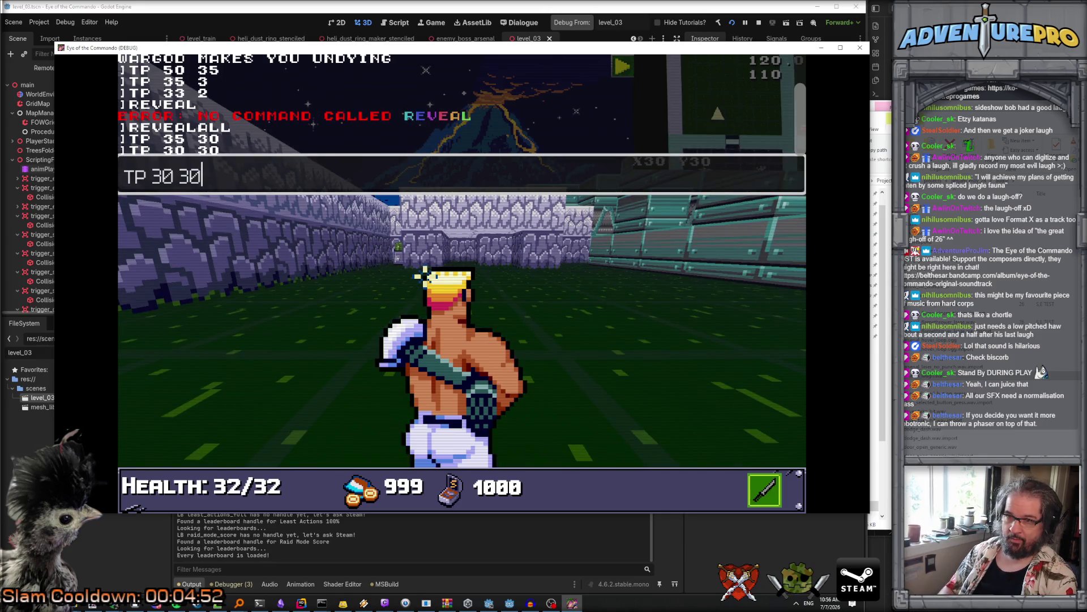
{"action": "key", "text": "Return"}
{"action": "key", "text": "Up"}
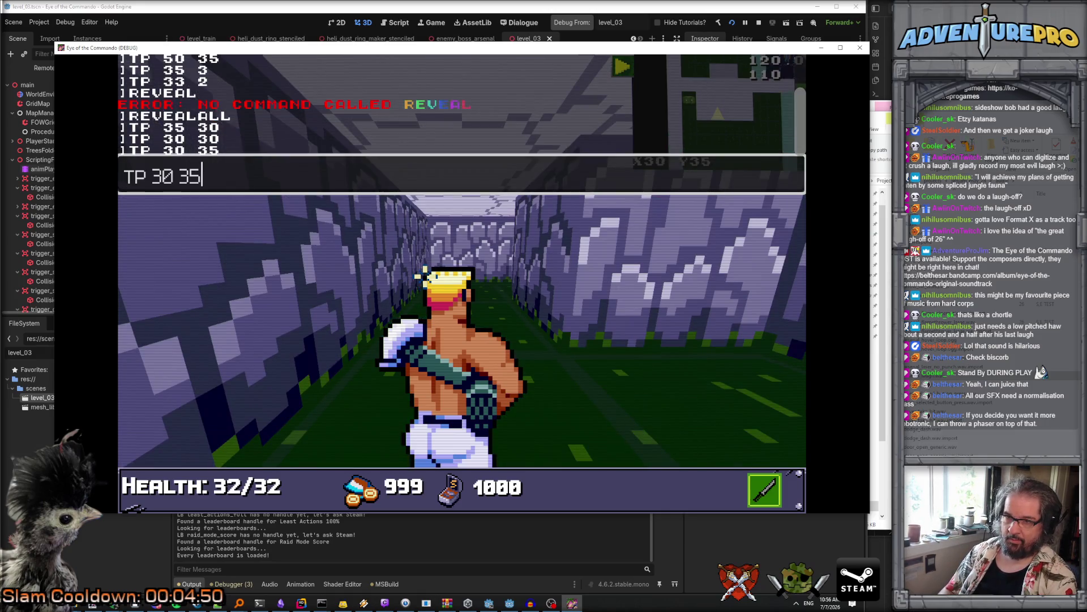
{"action": "key", "text": "Return"}
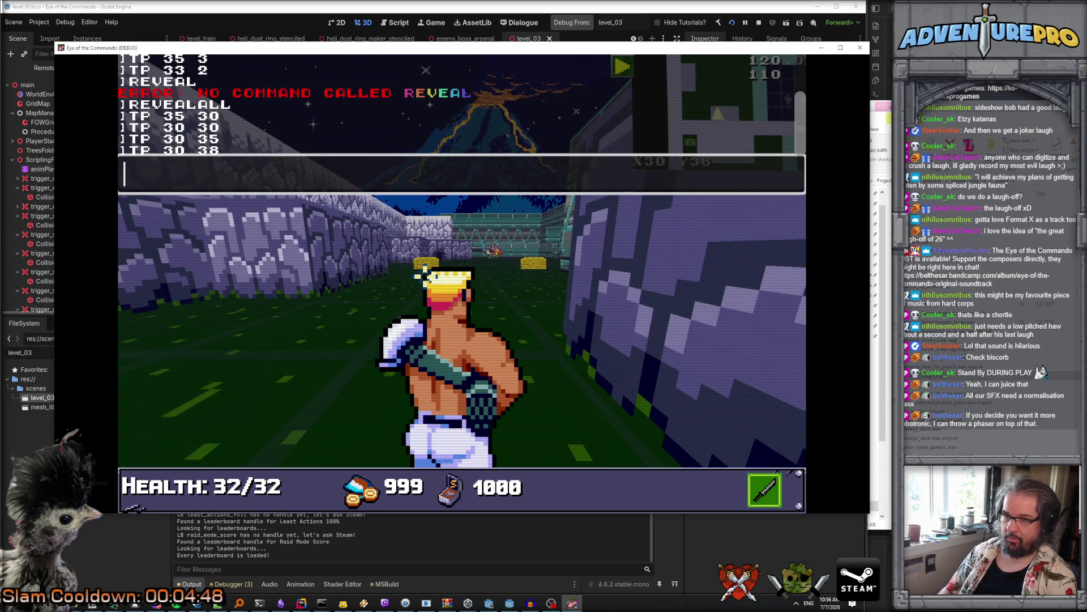
{"action": "key", "text": "Up"}
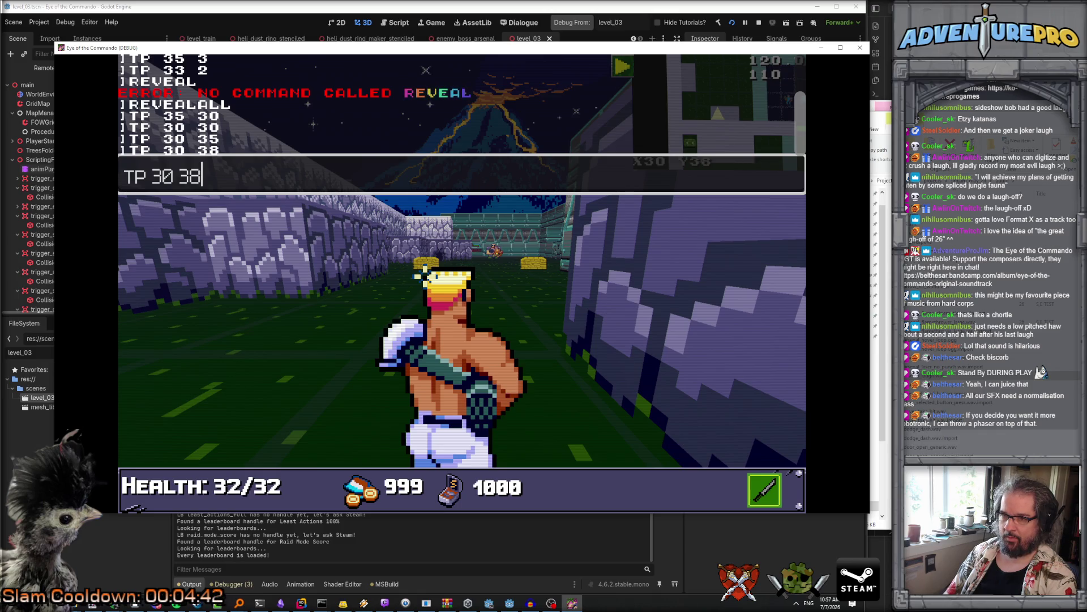
{"action": "key", "text": "Return"}
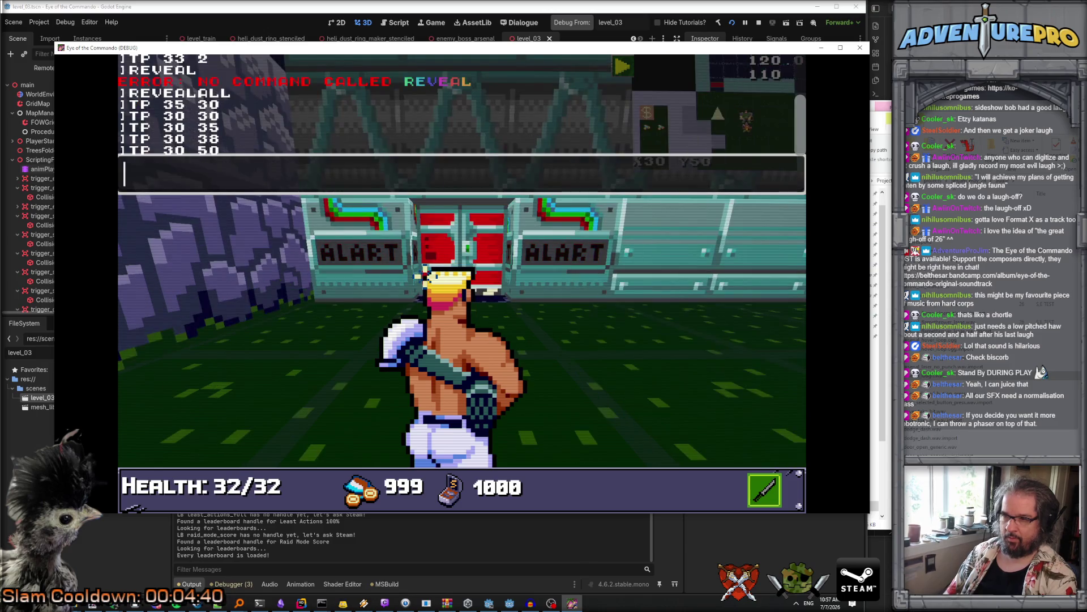
{"action": "key", "text": "Up"}
{"action": "key", "text": "BackSpace"}
{"action": "type", "text": "30 50"}
{"action": "key", "text": "Return"}
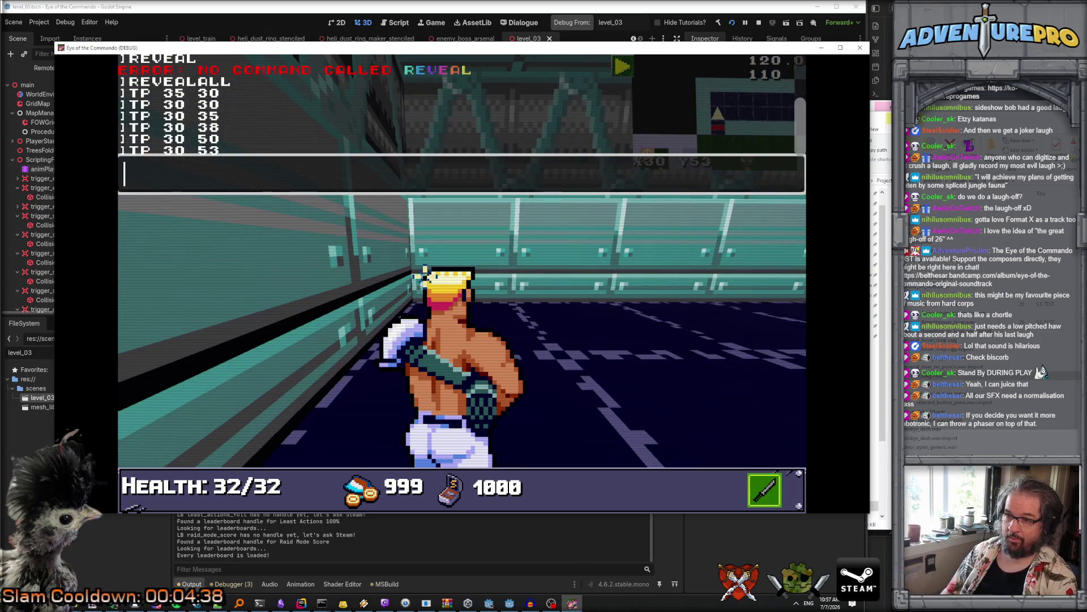
Step: Close the console and walk down the corridor until the stranger's dialogue starts
{"action": "key", "text": "Escape"}
{"action": "key", "text": "Left"}
{"action": "key", "text": "Up"}
{"action": "key", "text": "Right"}
{"action": "key", "text": "Up"}
{"action": "key", "text": "Up"}
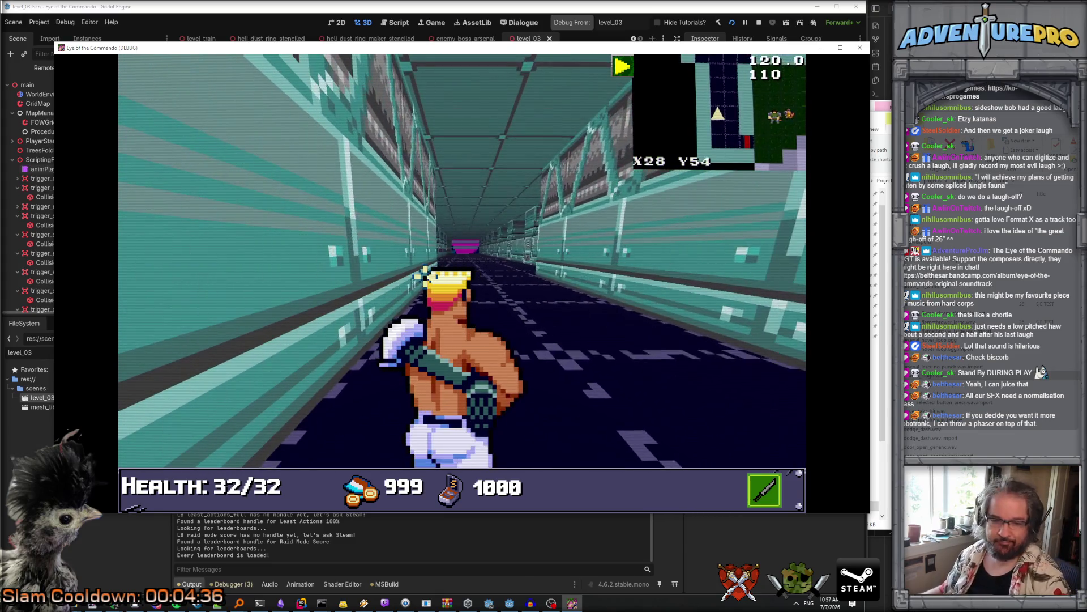
{"action": "key", "text": "Up"}
{"action": "key", "text": "Up"}
{"action": "key", "text": "Up"}
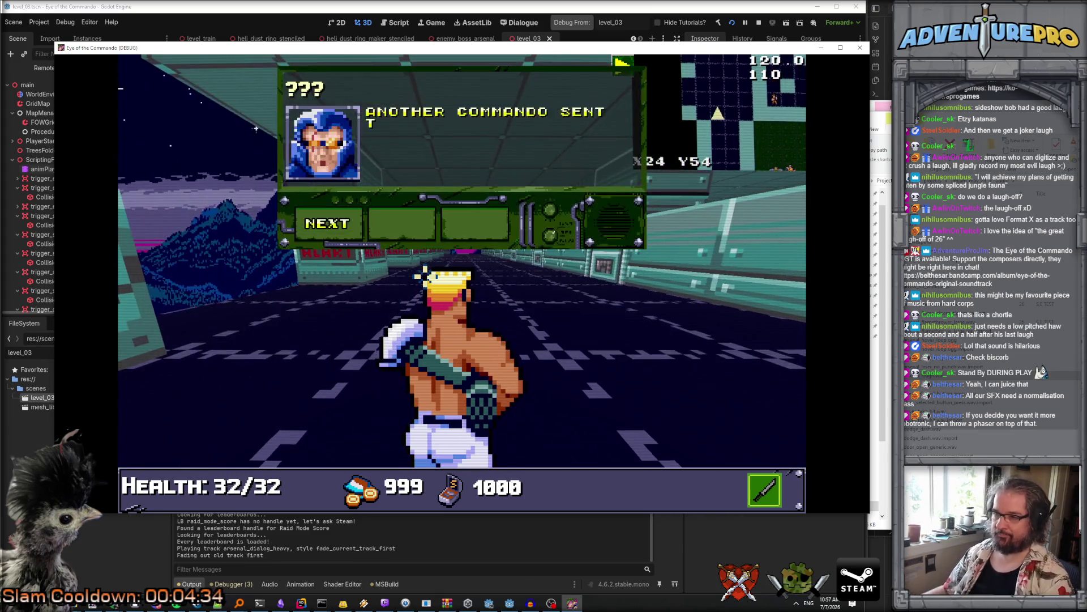
Step: Finish the stranger's dialogue and walk down the corridor to the Arsenal boss
{"action": "left_click", "coordinate": [337, 223]}
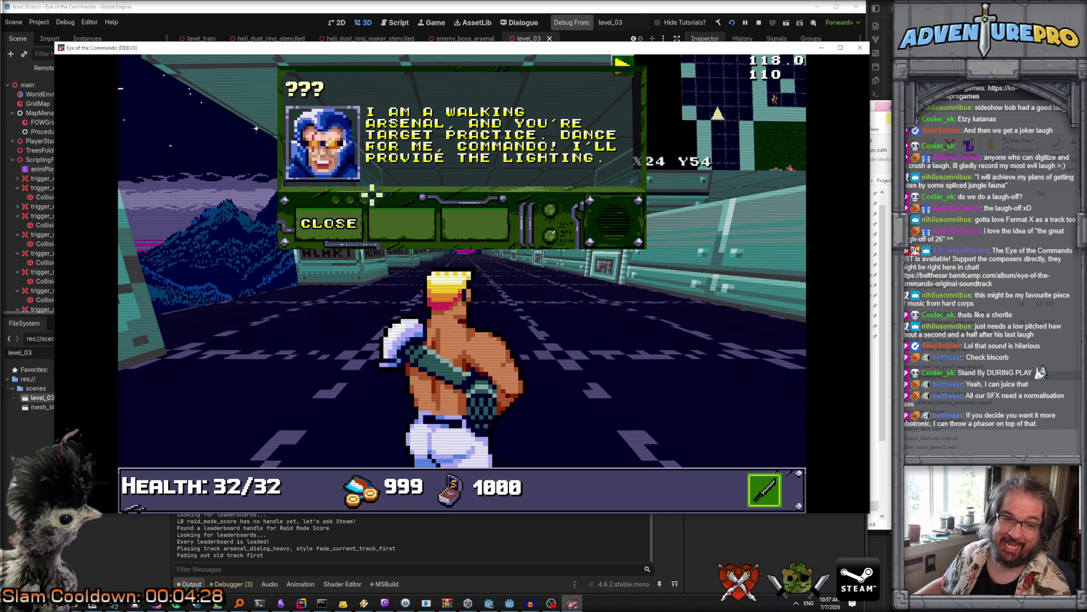
{"action": "left_click", "coordinate": [373, 221]}
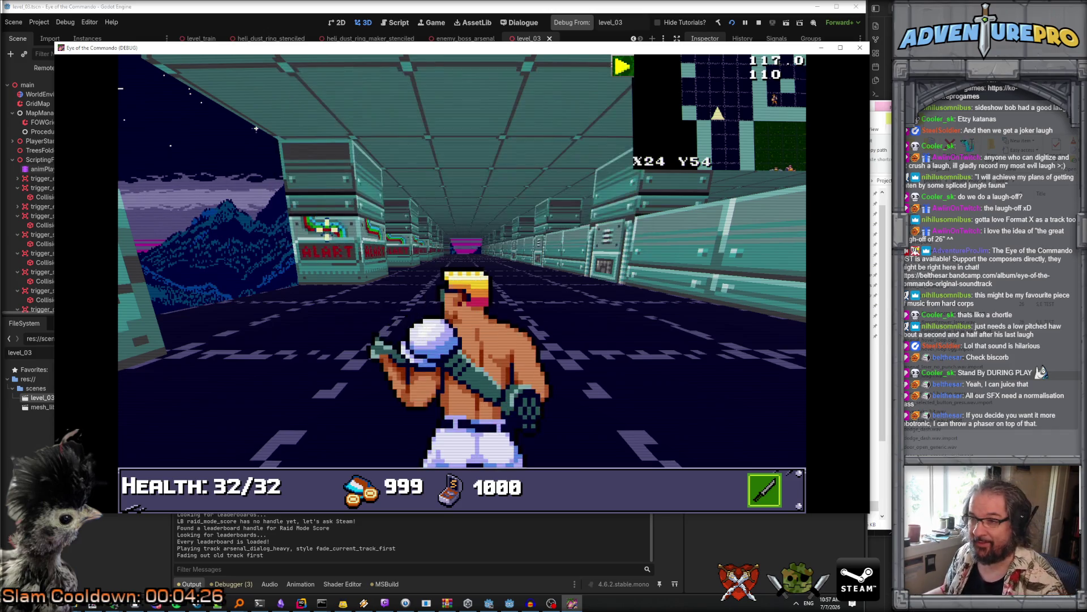
{"action": "key", "text": "Up"}
{"action": "key", "text": "Up"}
{"action": "key", "text": "Up"}
{"action": "key", "text": "Up"}
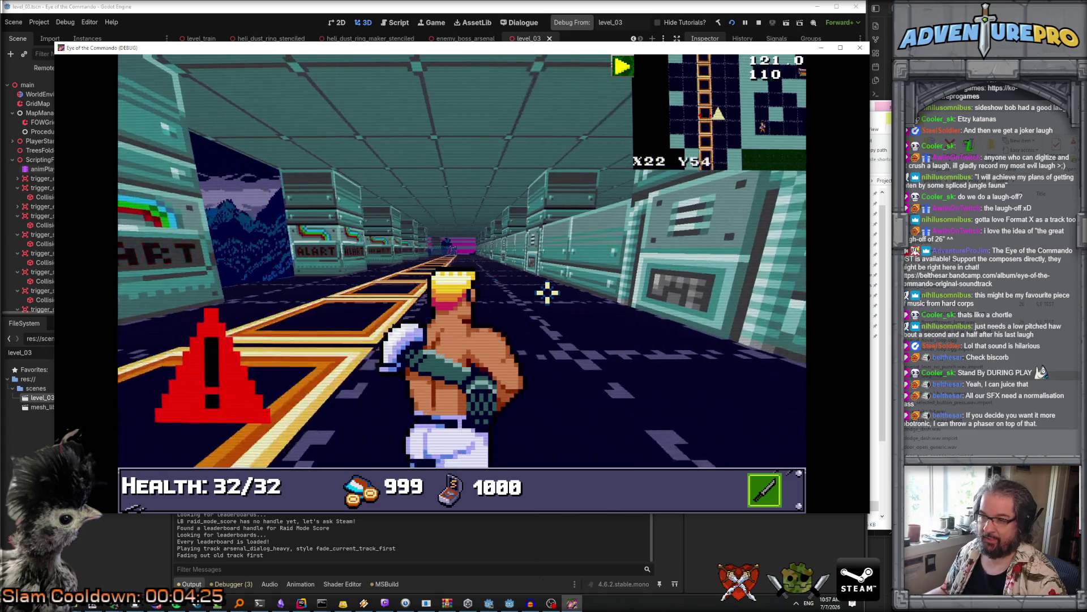
{"action": "key", "text": "Right"}
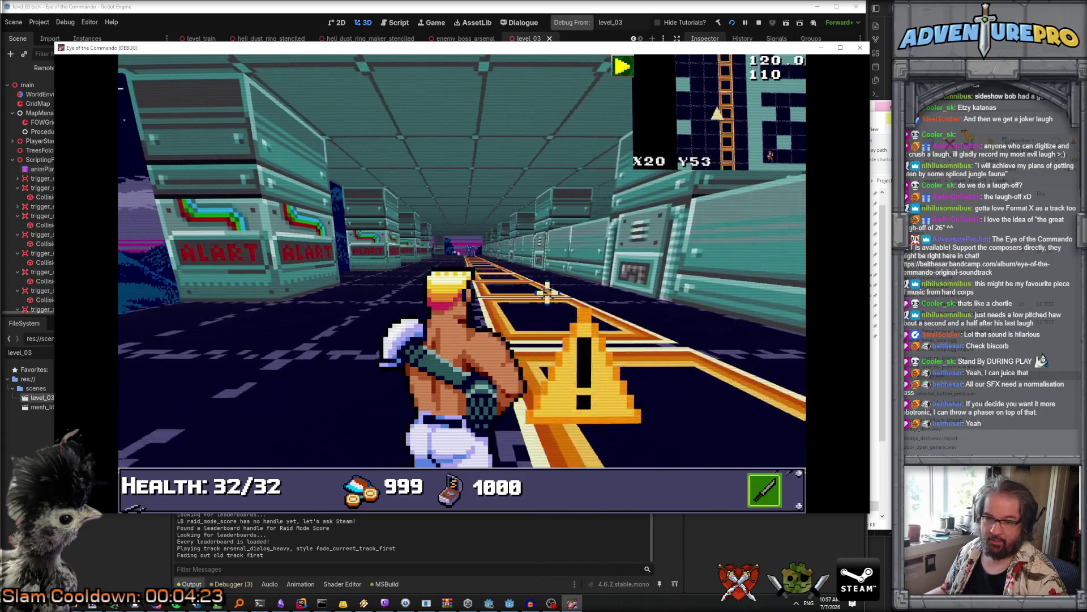
{"action": "key", "text": "Up"}
{"action": "key", "text": "Up"}
{"action": "key", "text": "Up"}
{"action": "key", "text": "Up"}
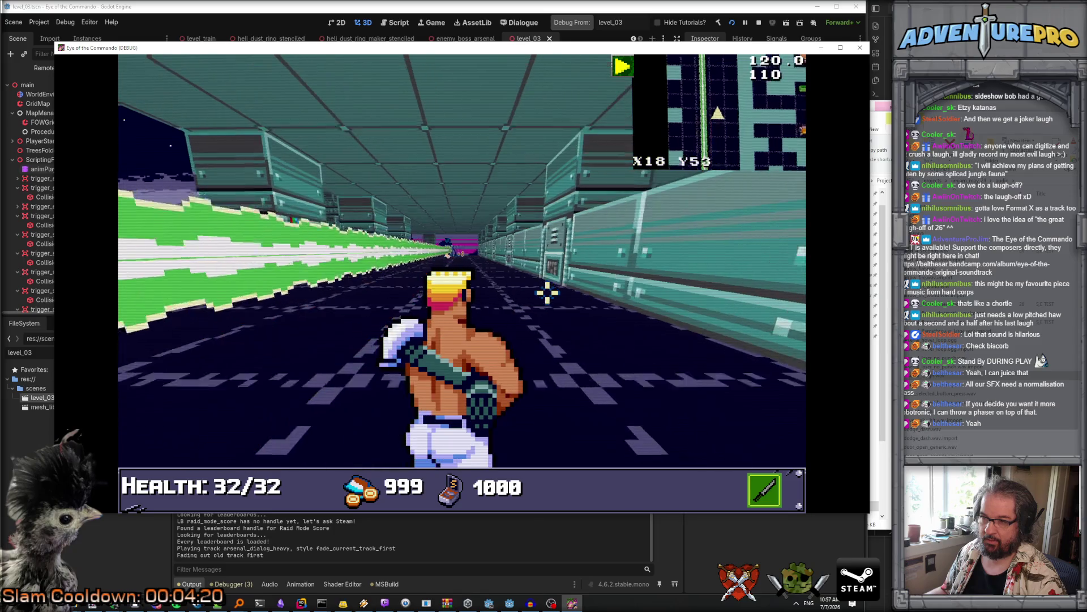
{"action": "key", "text": "Up"}
{"action": "key", "text": "Up"}
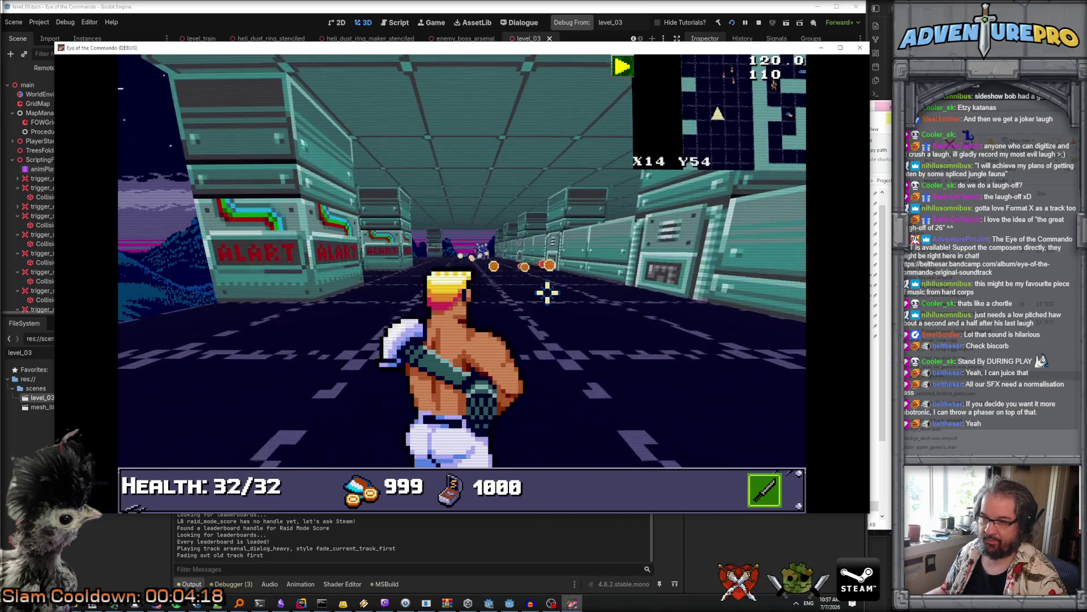
{"action": "key", "text": "Right"}
{"action": "key", "text": "Up"}
{"action": "key", "text": "Up"}
{"action": "key", "text": "Left"}
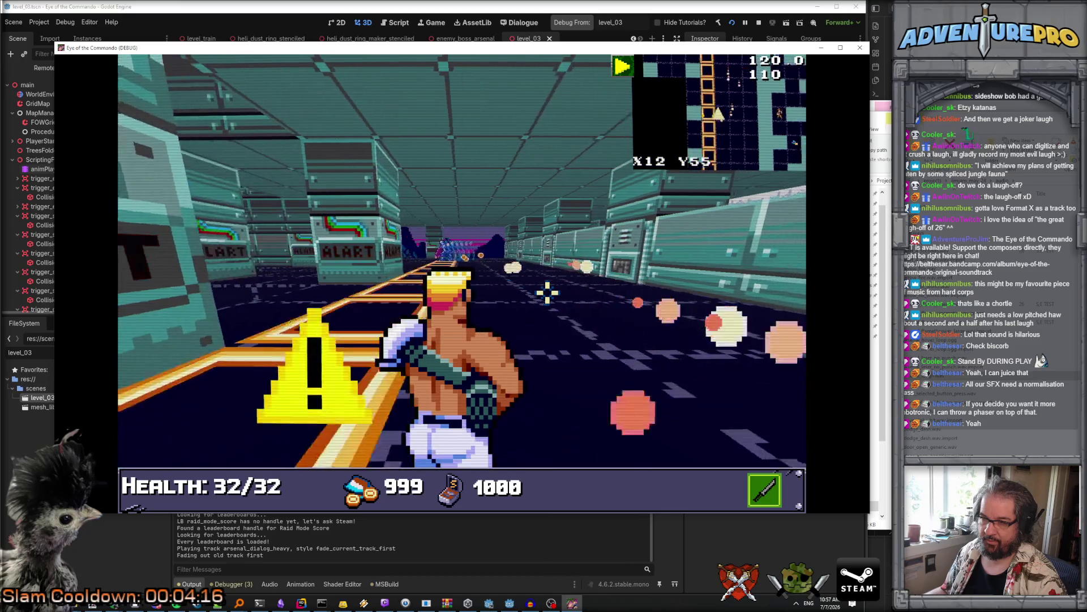
{"action": "key", "text": "Up"}
{"action": "key", "text": "Up"}
{"action": "key", "text": "Left"}
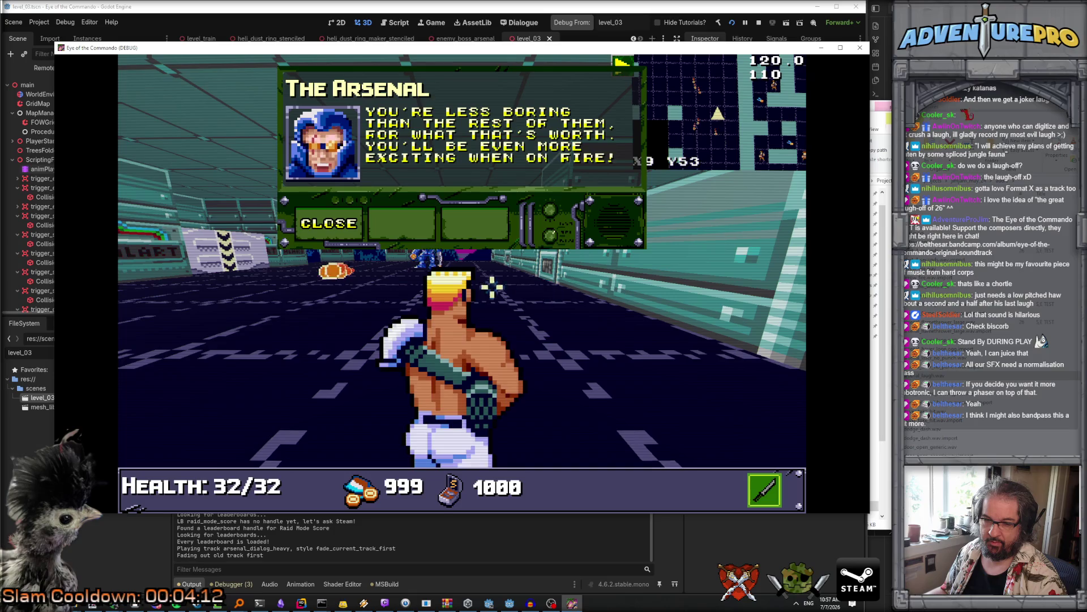
Step: Dismiss Arsenal's dialogues and the LB-291 message, reach the EXIT, and stop the game
{"action": "left_click", "coordinate": [328, 222]}
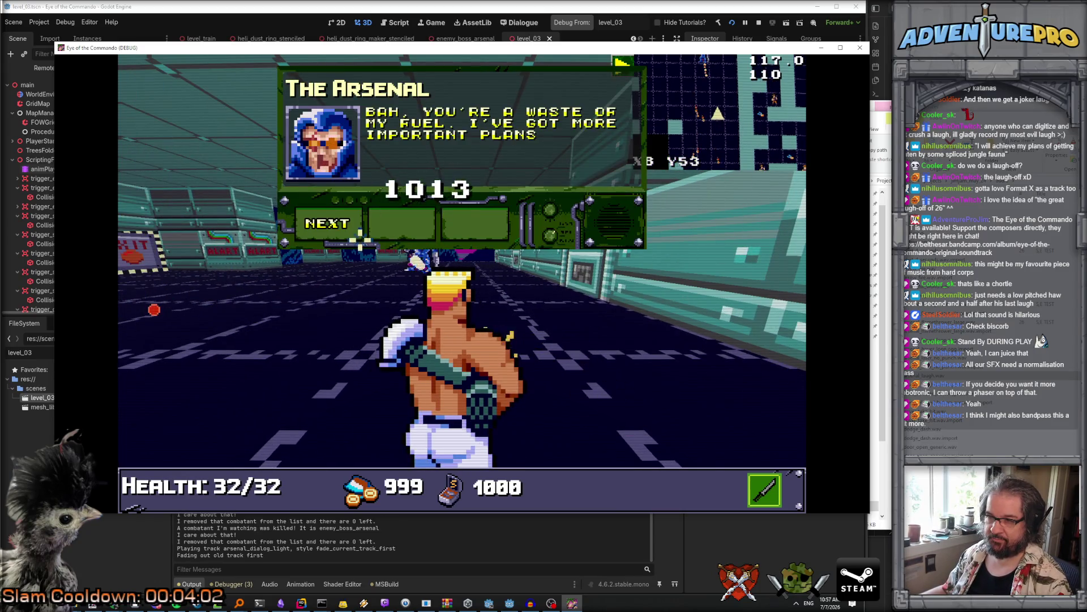
{"action": "left_click", "coordinate": [334, 222]}
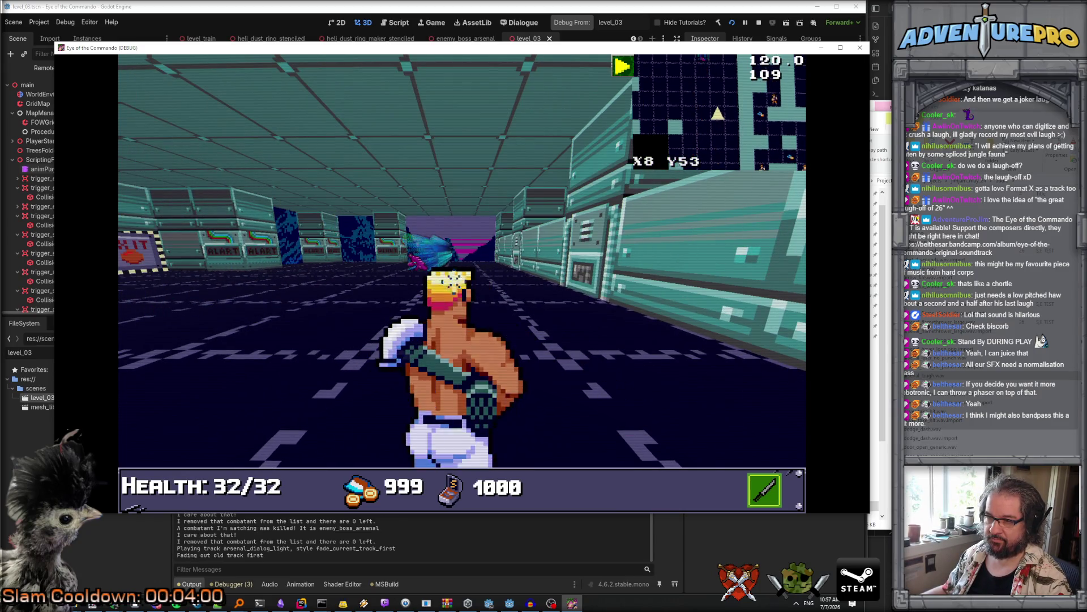
{"action": "key", "text": "w"}
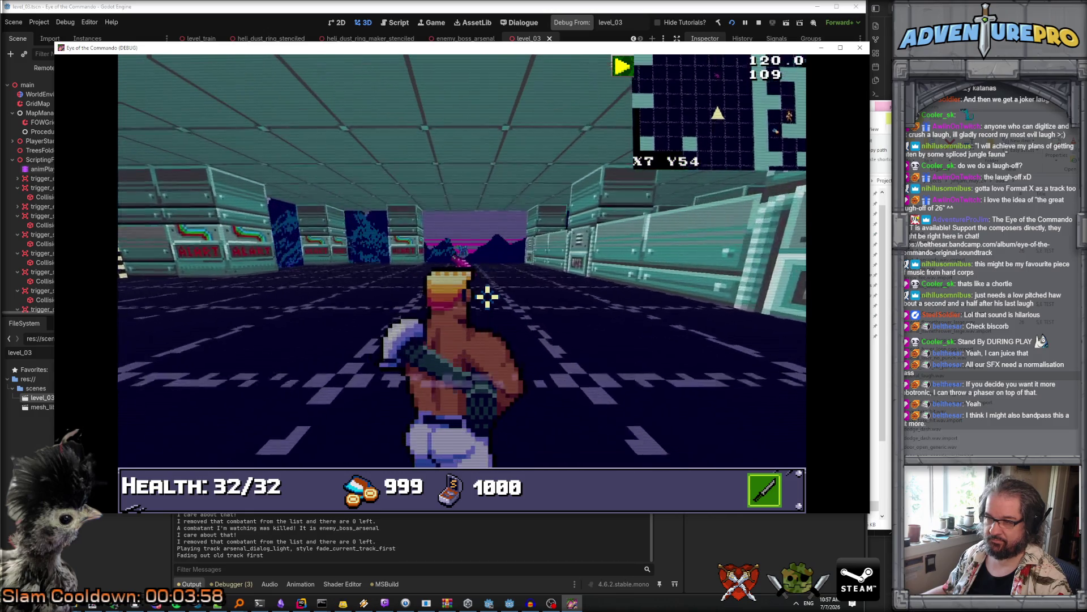
{"action": "left_click", "coordinate": [328, 224]}
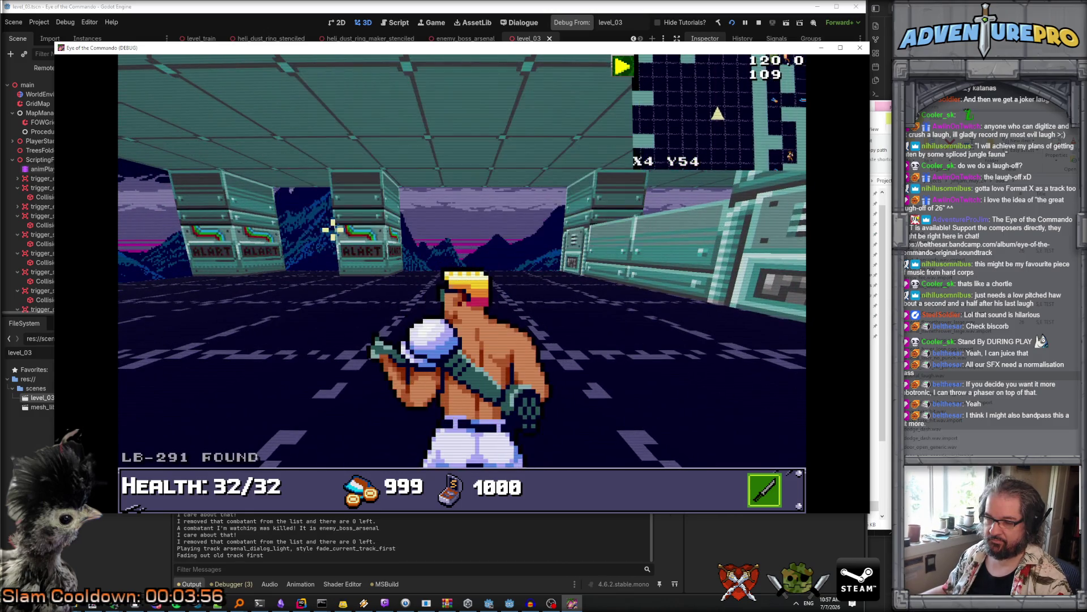
{"action": "key", "text": "w"}
{"action": "key", "text": "w"}
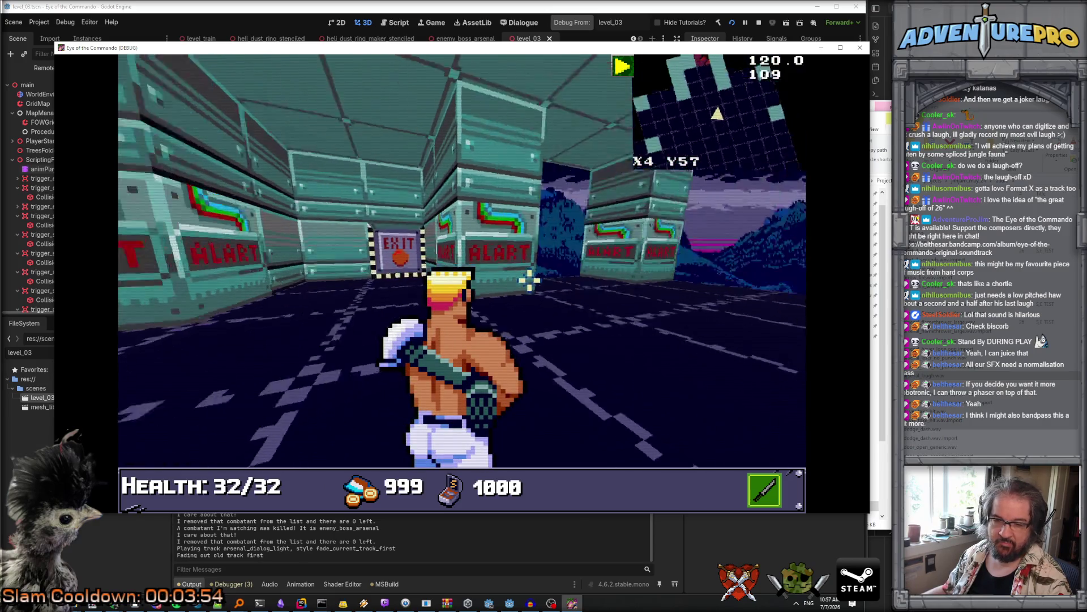
{"action": "key", "text": "a"}
{"action": "key", "text": "d"}
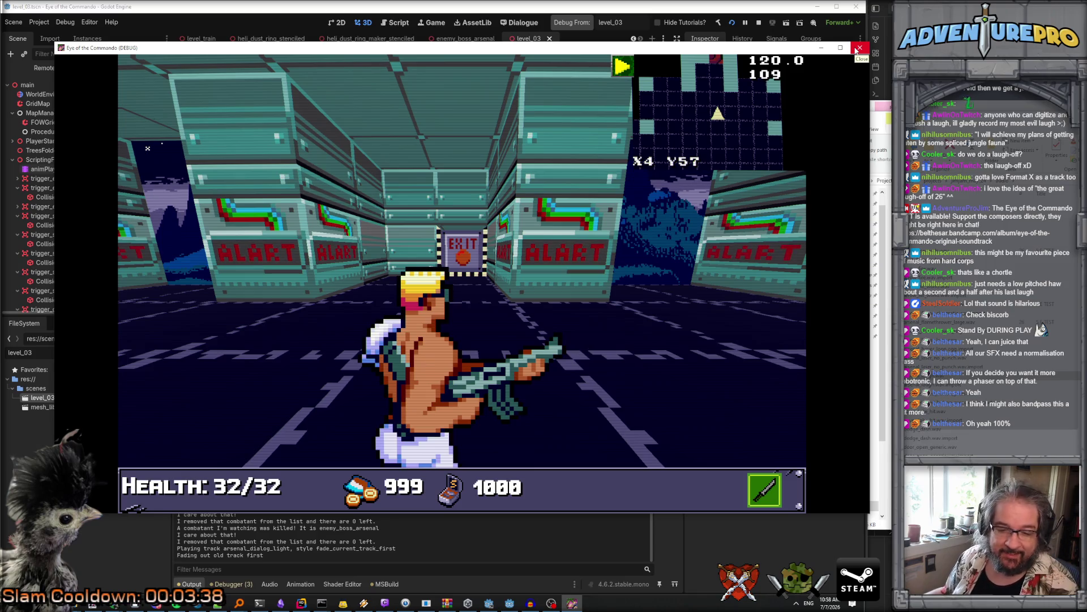
{"action": "left_click", "coordinate": [856, 50]}
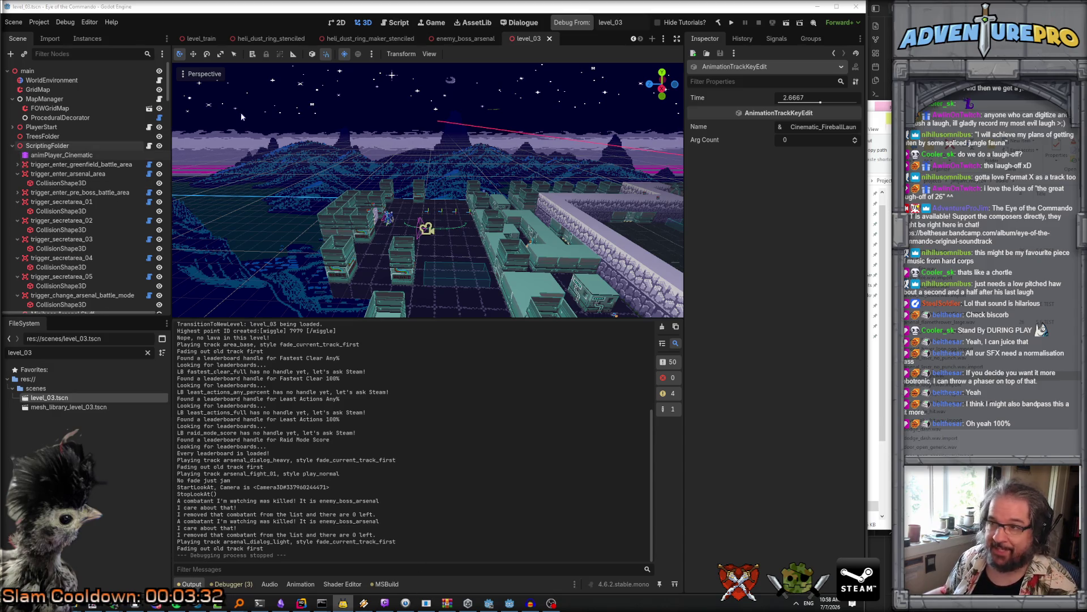
Step: In enemy_boss_arsenal, select frames 12–23 of AnimatedSprite3D's taunt_flame animation
{"action": "left_click", "coordinate": [461, 38]}
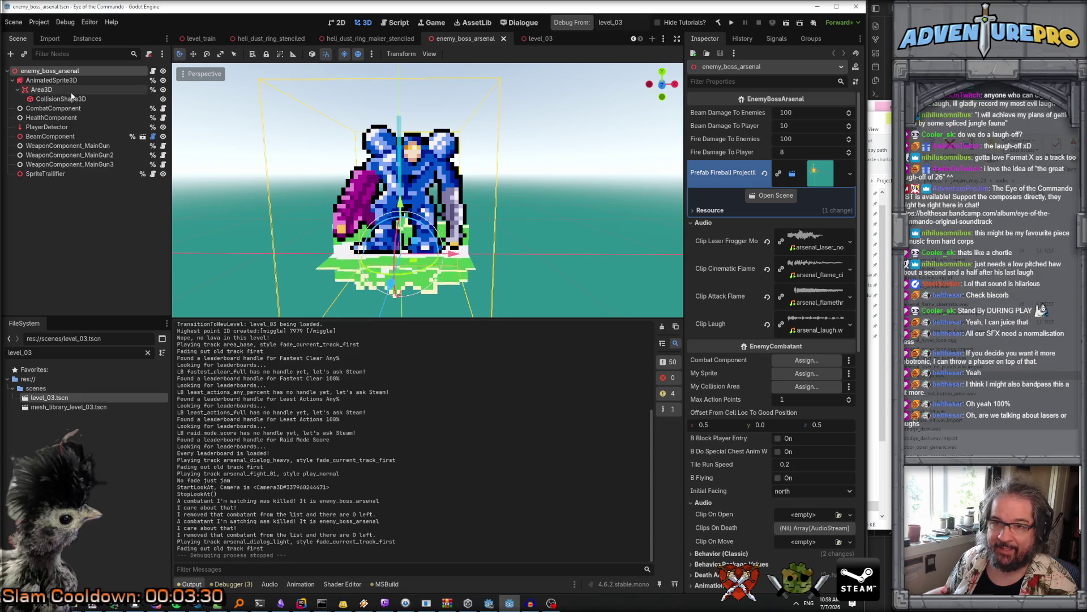
{"action": "left_click", "coordinate": [51, 80]}
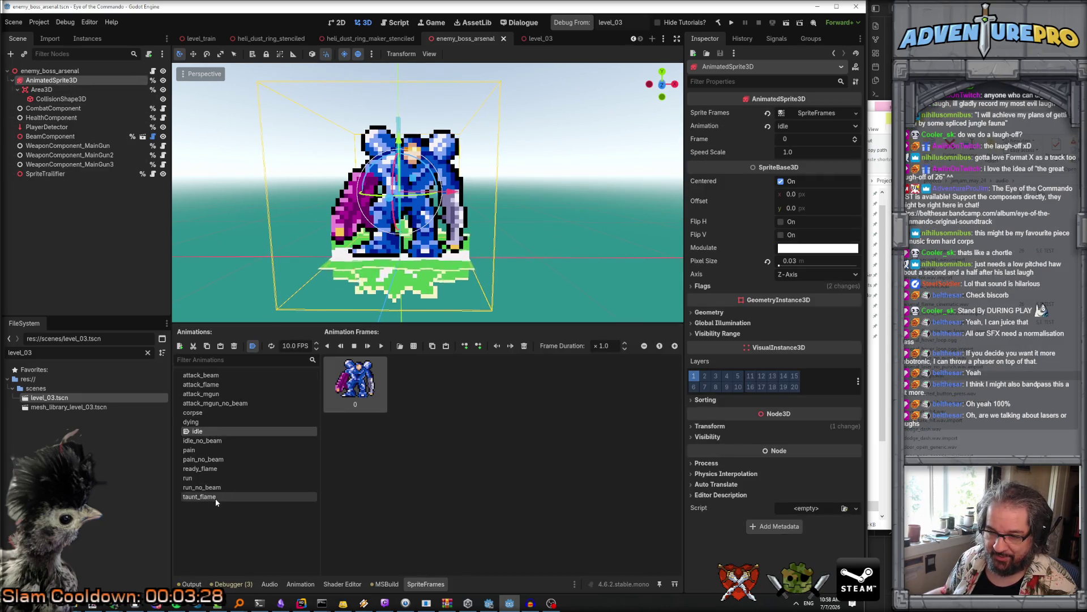
{"action": "left_click", "coordinate": [215, 498]}
{"action": "scroll", "coordinate": [485, 450], "scroll_direction": "down", "scroll_amount": 2}
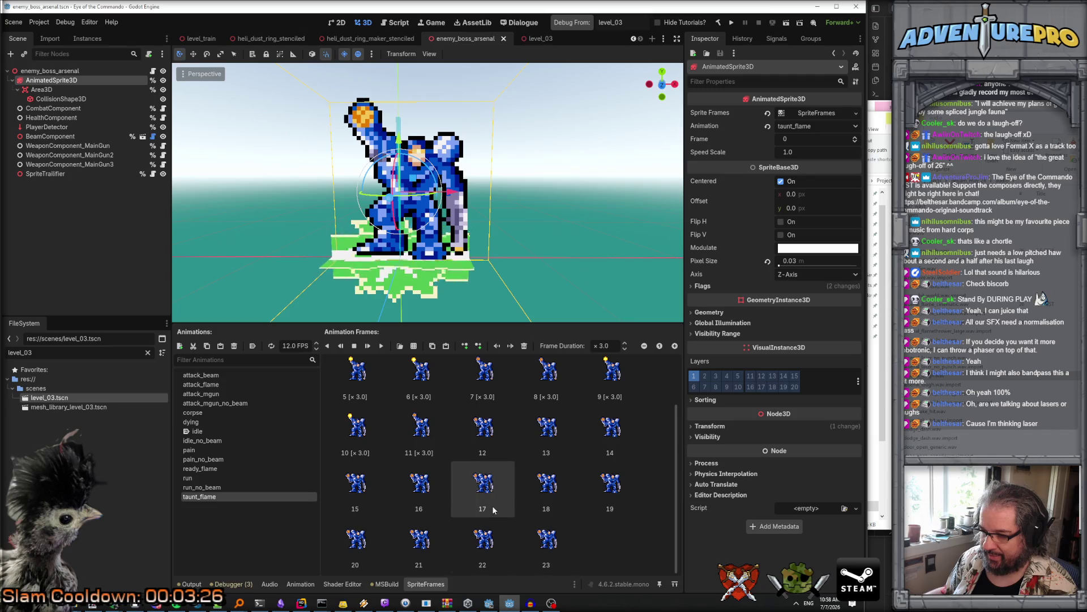
{"action": "left_click", "coordinate": [490, 437]}
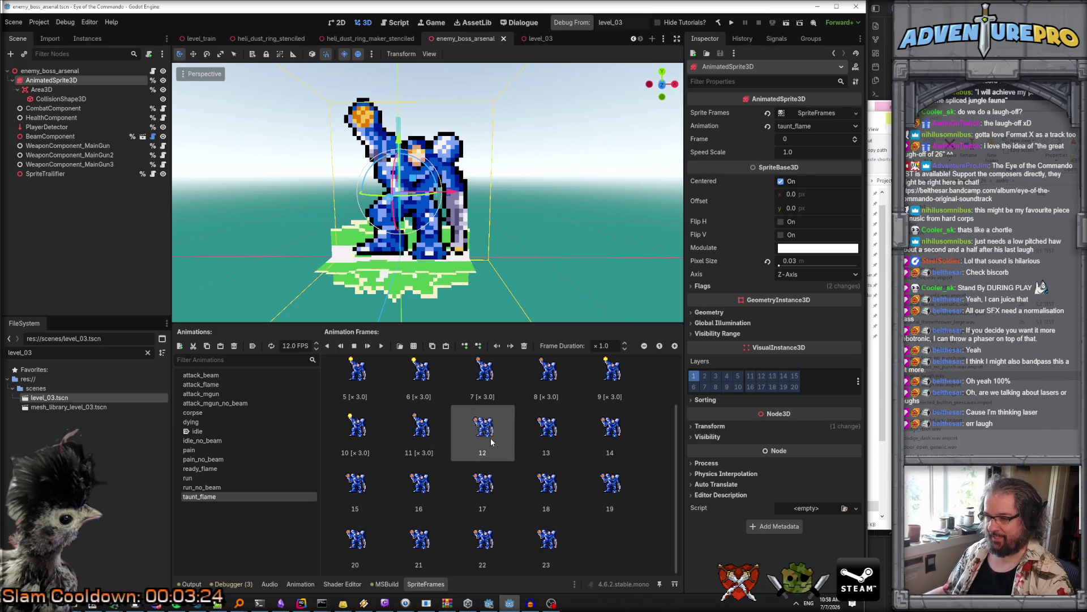
{"action": "left_click", "coordinate": [546, 541], "text": "shift"}
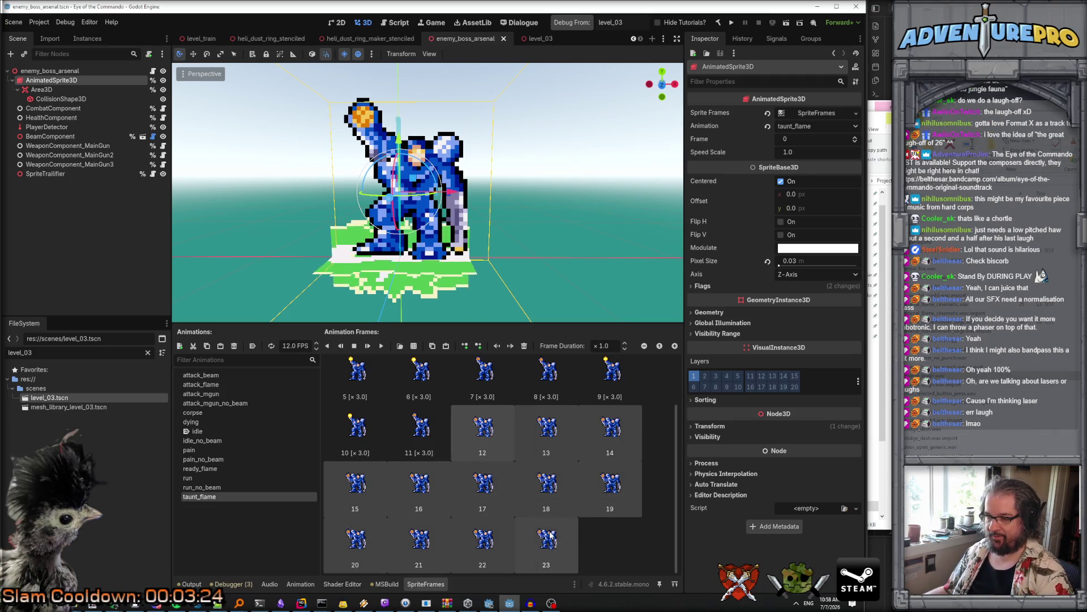
Step: Copy and paste those frames as frames 24–35 and save the boss scene
{"action": "left_click", "coordinate": [433, 346]}
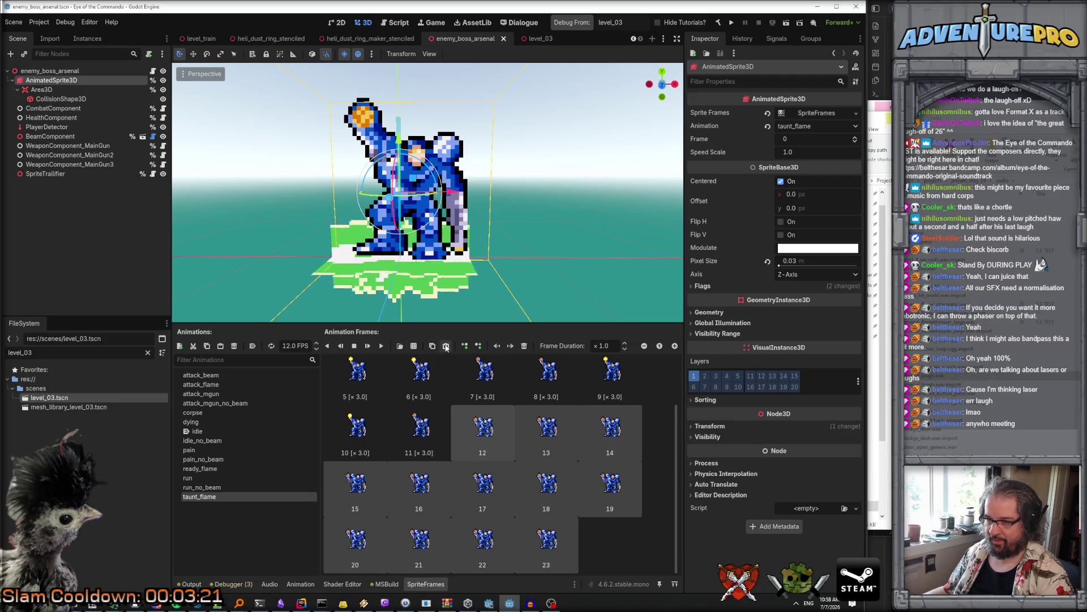
{"action": "key", "text": "ctrl+v"}
{"action": "left_click", "coordinate": [616, 546]}
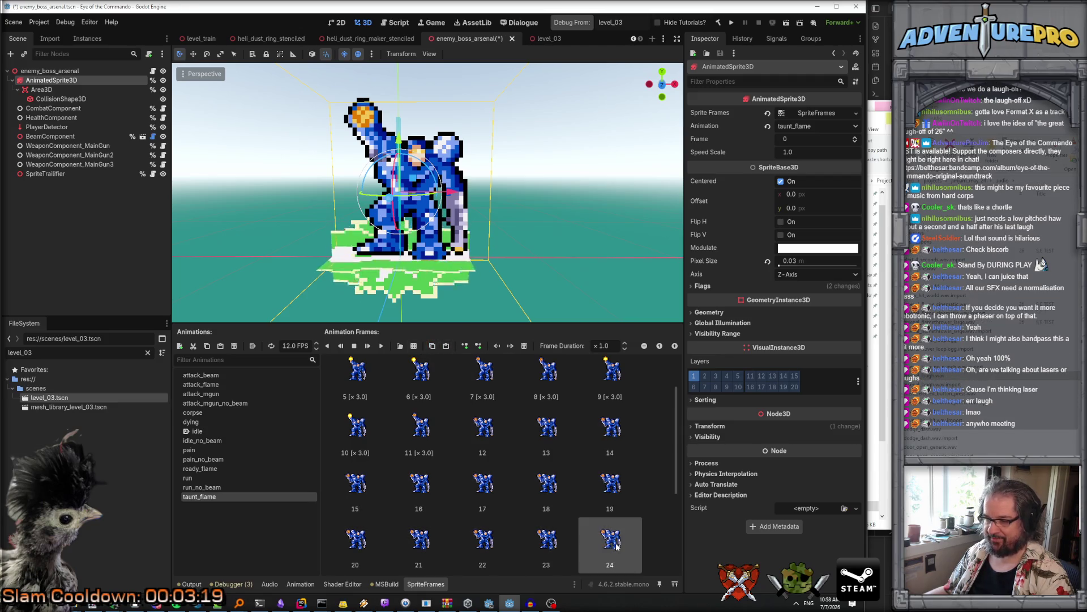
{"action": "scroll", "coordinate": [616, 543], "scroll_direction": "down", "scroll_amount": 3}
{"action": "scroll", "coordinate": [616, 543], "scroll_direction": "up", "scroll_amount": 2}
{"action": "key", "text": "ctrl+s"}
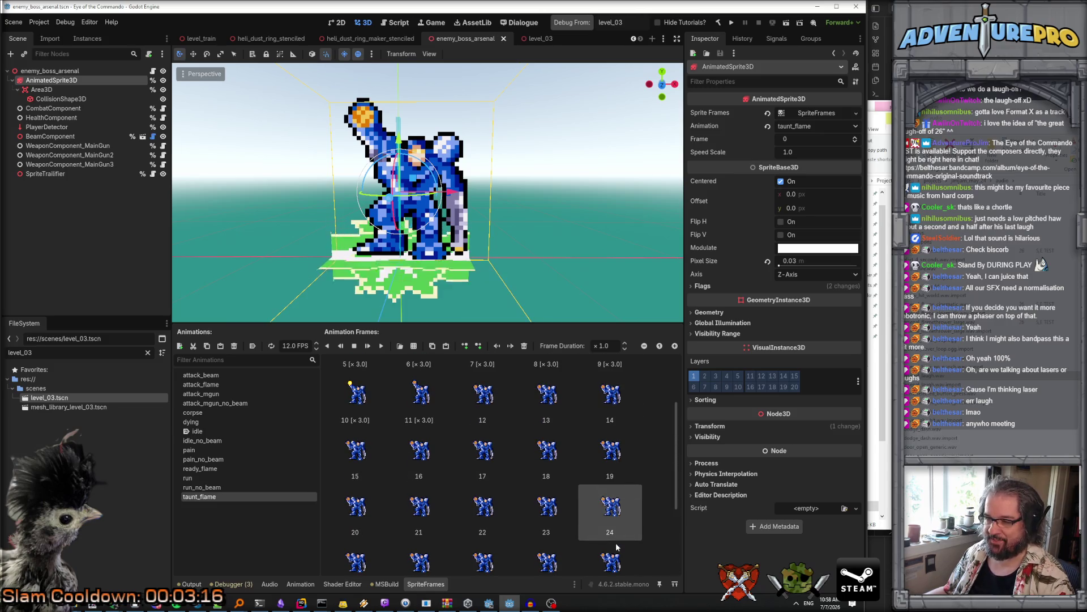
{"action": "left_click", "coordinate": [551, 487], "text": "shift"}
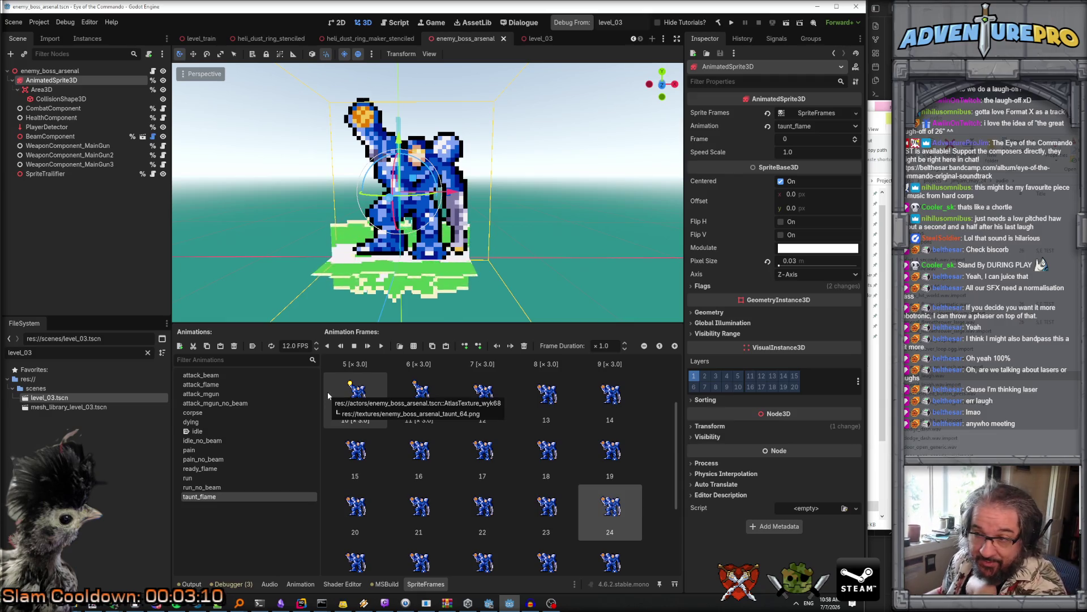
{"action": "scroll", "coordinate": [327, 392], "scroll_direction": "up", "scroll_amount": 2}
{"action": "scroll", "coordinate": [339, 418], "scroll_direction": "down", "scroll_amount": 5}
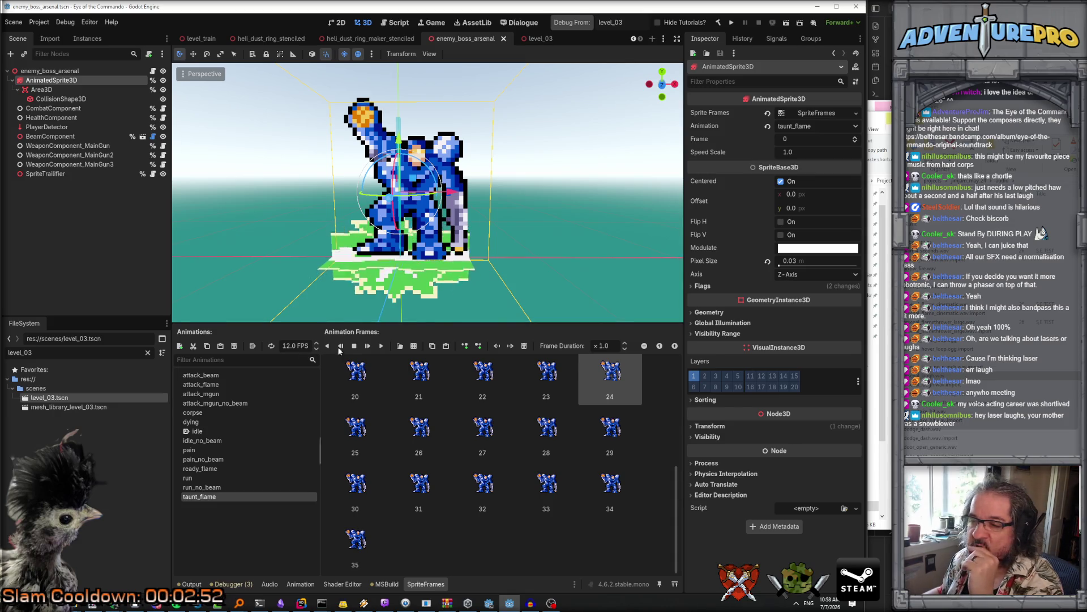
{"action": "left_click", "coordinate": [68, 72]}
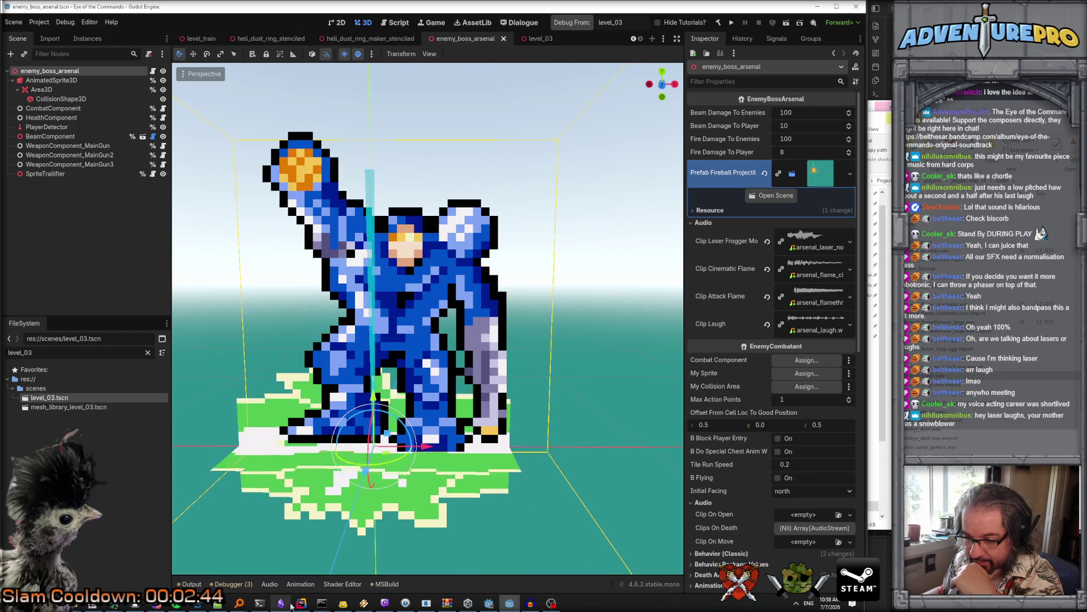
Step: In the level_base dialogue file, copy the RunScript line from the enough_talk block
{"action": "left_click", "coordinate": [519, 23]}
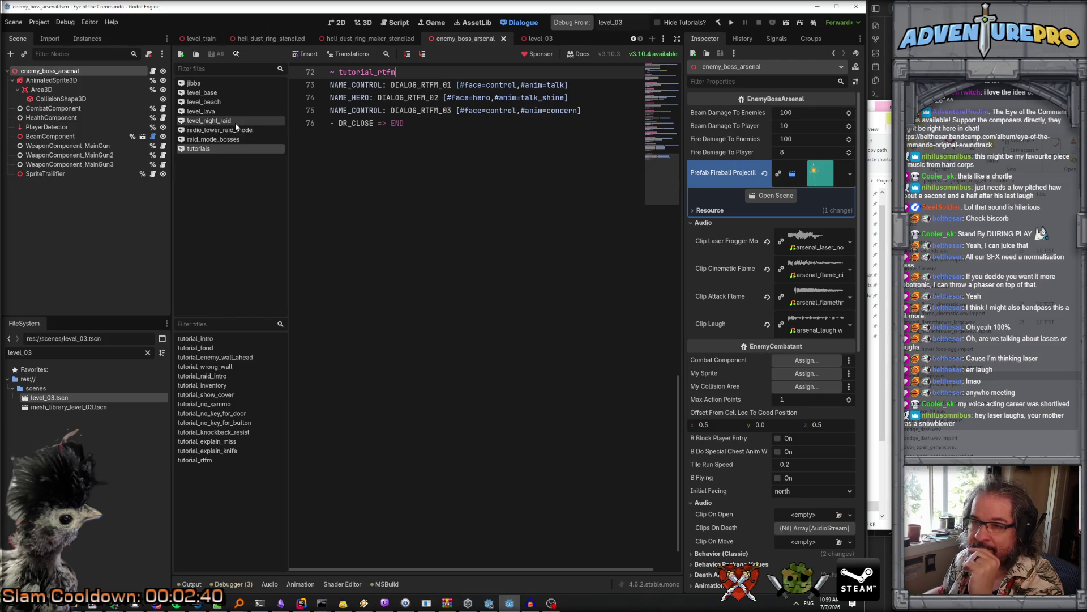
{"action": "left_click", "coordinate": [216, 95]}
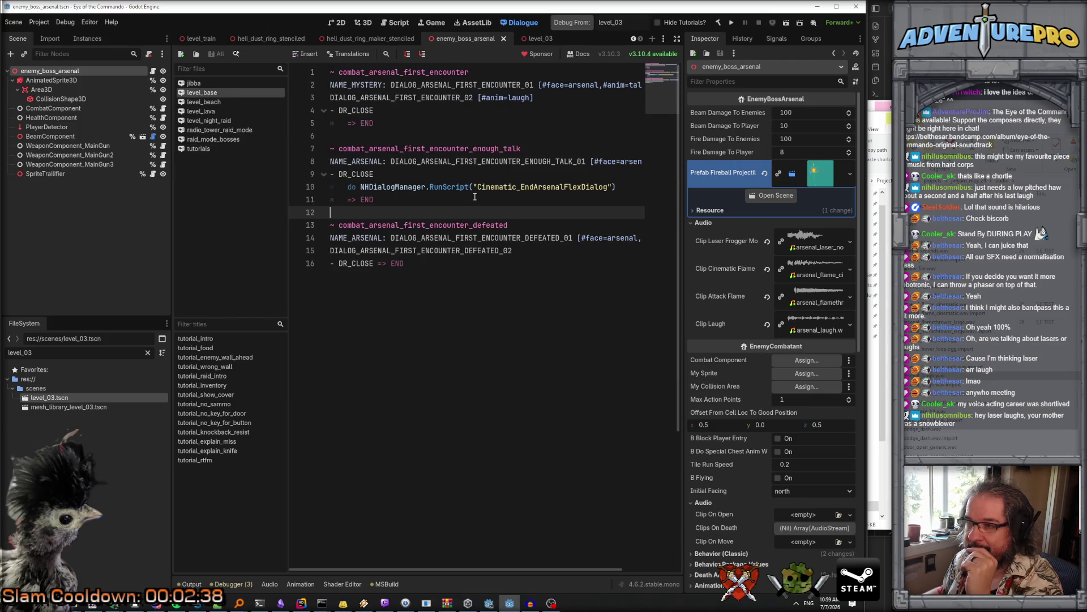
{"action": "left_click", "coordinate": [537, 97]}
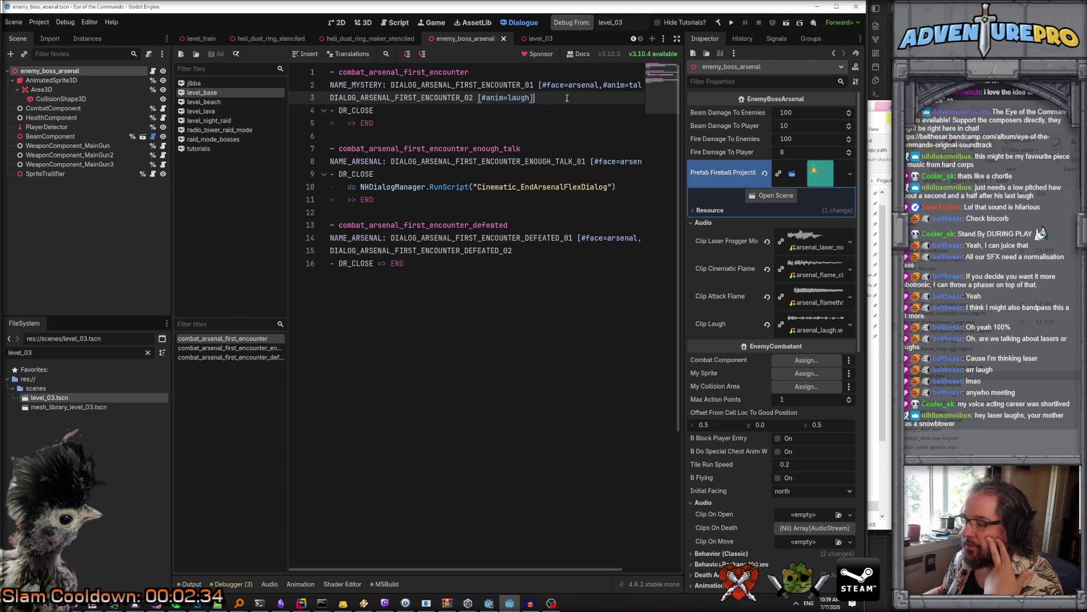
{"action": "scroll", "coordinate": [567, 98], "scroll_direction": "right", "scroll_amount": 2}
{"action": "scroll", "coordinate": [567, 98], "scroll_direction": "left", "scroll_amount": 2}
{"action": "scroll", "coordinate": [567, 98], "scroll_direction": "right", "scroll_amount": 2}
{"action": "scroll", "coordinate": [567, 98], "scroll_direction": "left", "scroll_amount": 2}
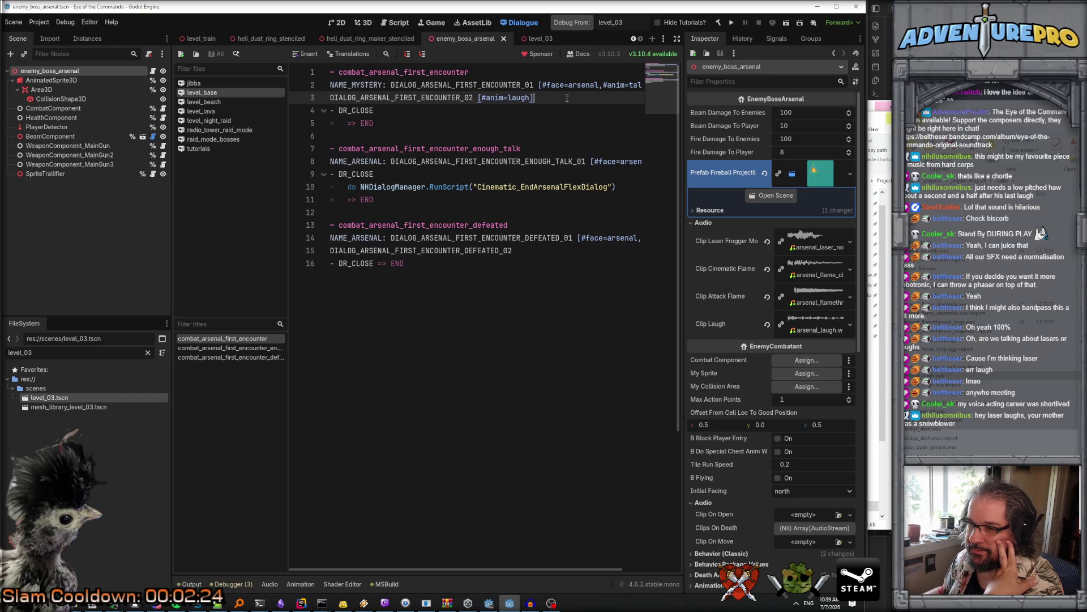
{"action": "left_click_drag", "start_coordinate": [347, 187], "coordinate": [634, 188]}
{"action": "key", "text": "ctrl+c"}
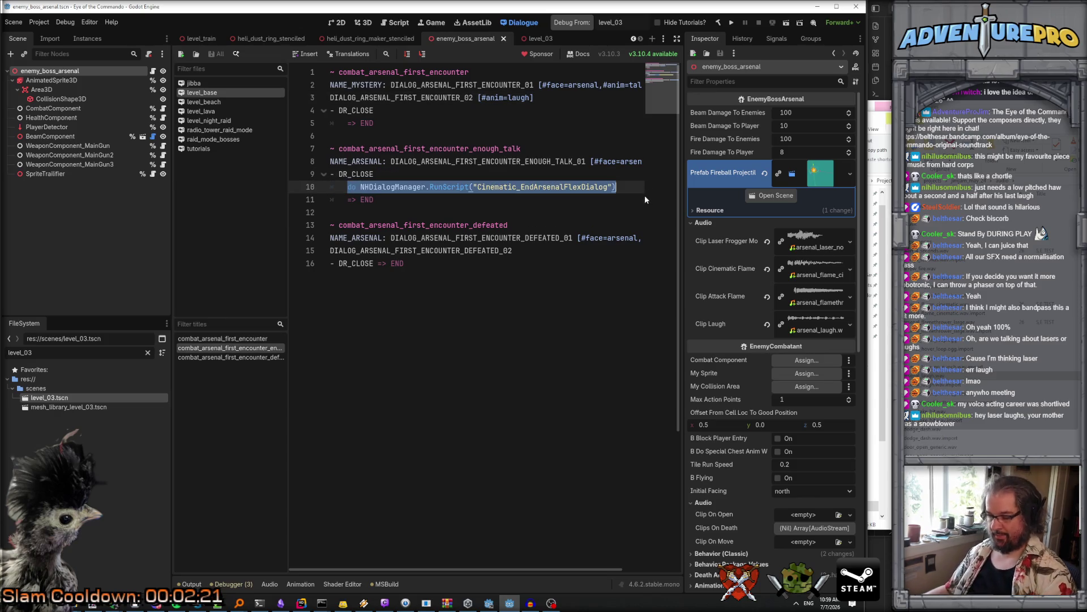
Step: Paste it as line 4, replace the script name with SFX_ArsenalLaugh, and save
{"action": "left_click", "coordinate": [568, 98]}
{"action": "key", "text": "Return"}
{"action": "key", "text": "ctrl+v"}
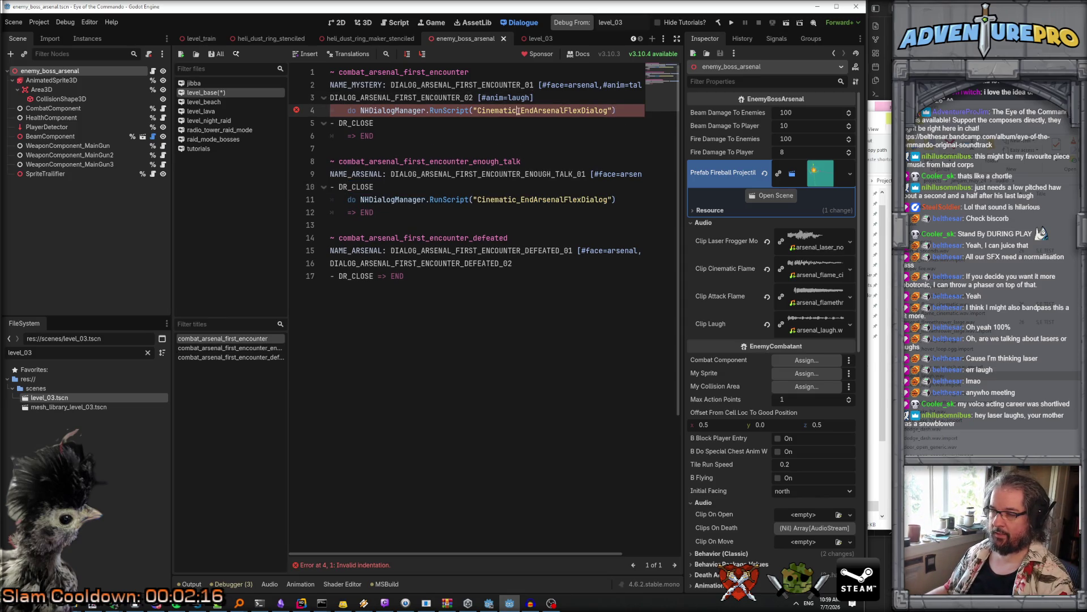
{"action": "left_click_drag", "start_coordinate": [477, 110], "coordinate": [608, 114]}
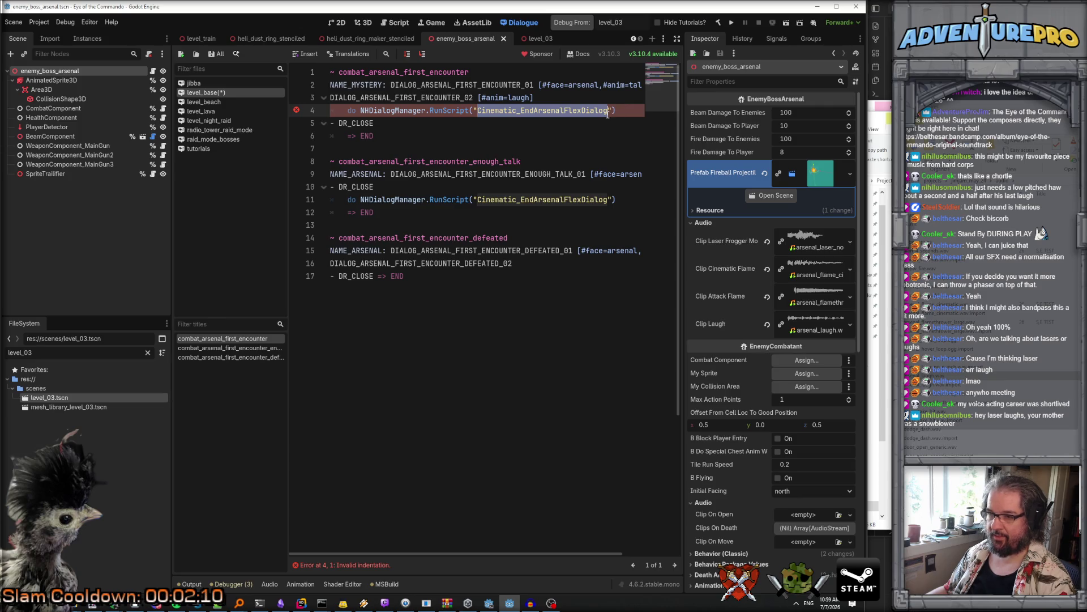
{"action": "left_click", "coordinate": [345, 109]}
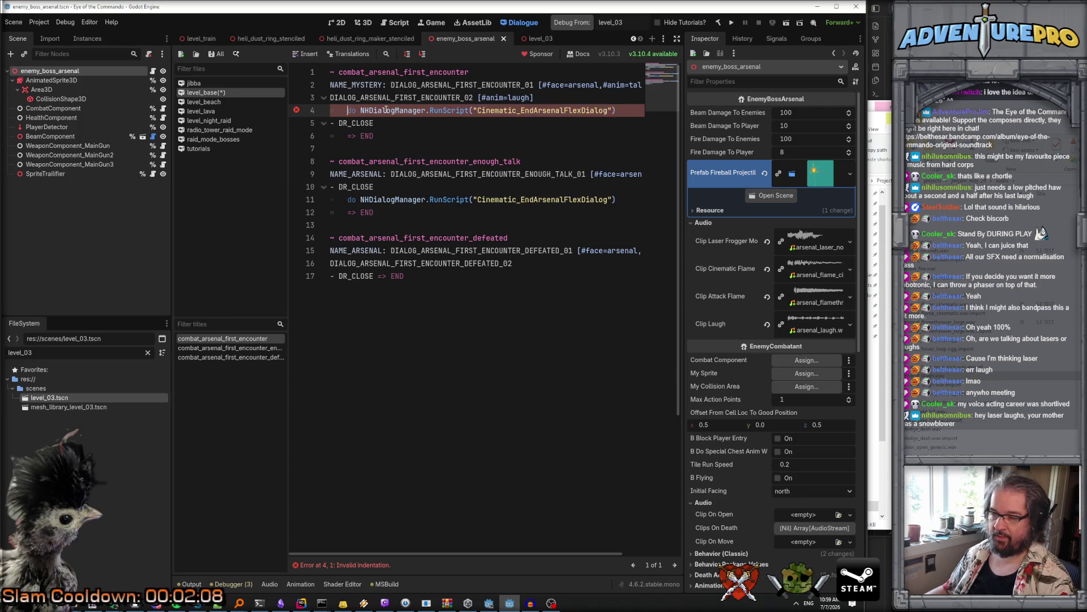
{"action": "key", "text": "BackSpace"}
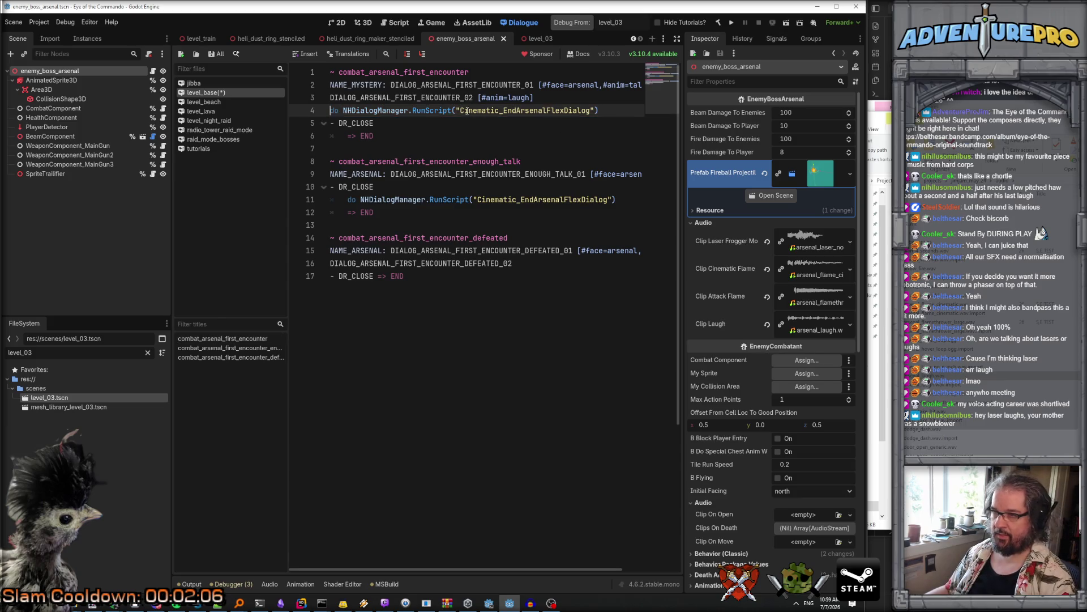
{"action": "left_click_drag", "start_coordinate": [460, 111], "coordinate": [591, 112]}
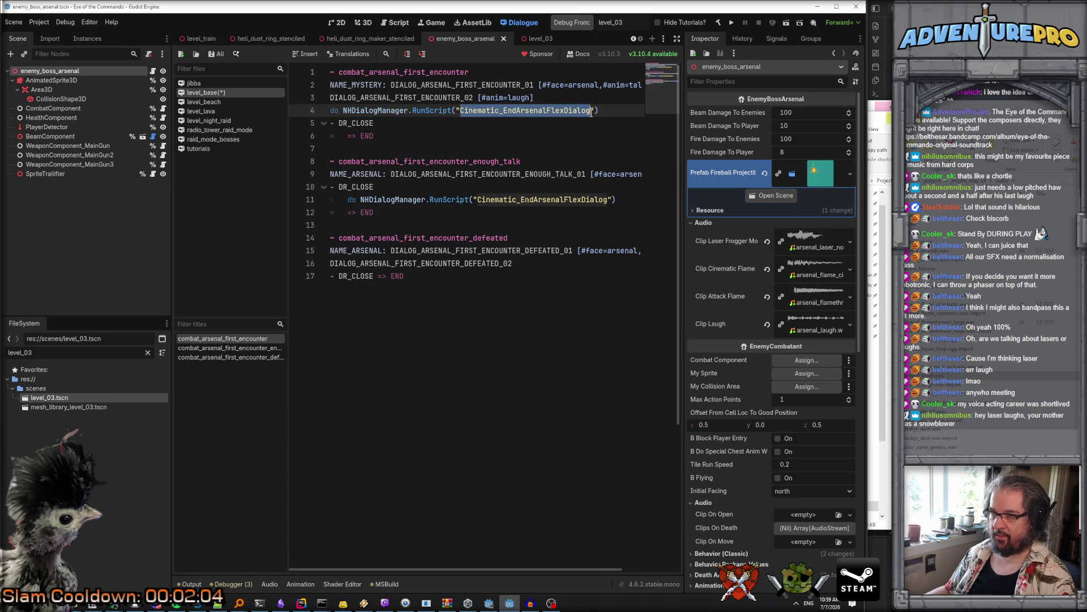
{"action": "type", "text": "SR"}
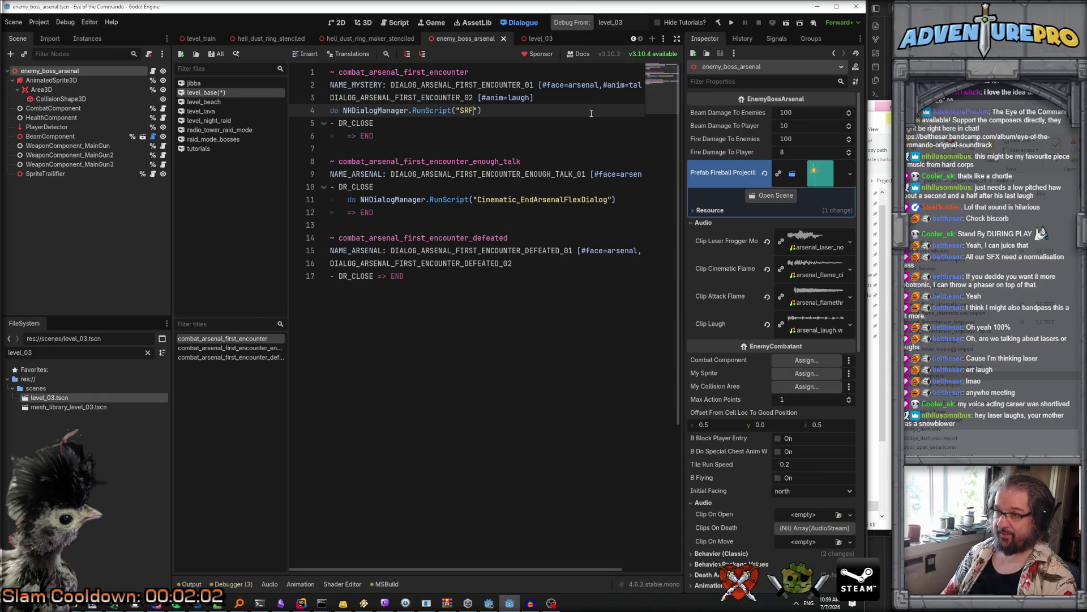
{"action": "type", "text": "_"}
{"action": "type", "text": "enm"}
{"action": "key", "text": "ctrl+s"}
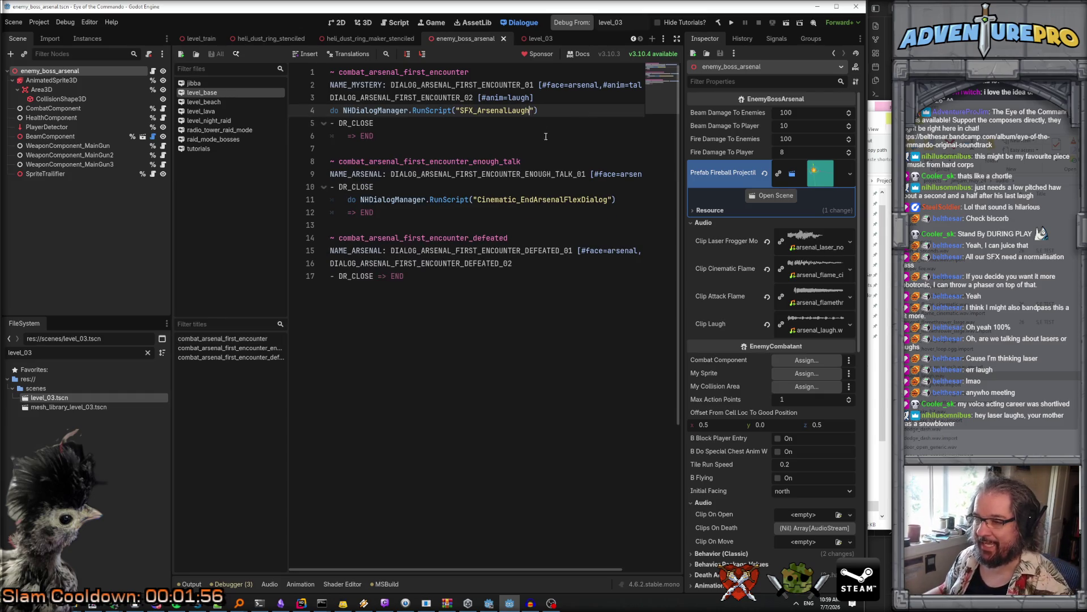
{"action": "key", "text": "ctrl+F3"}
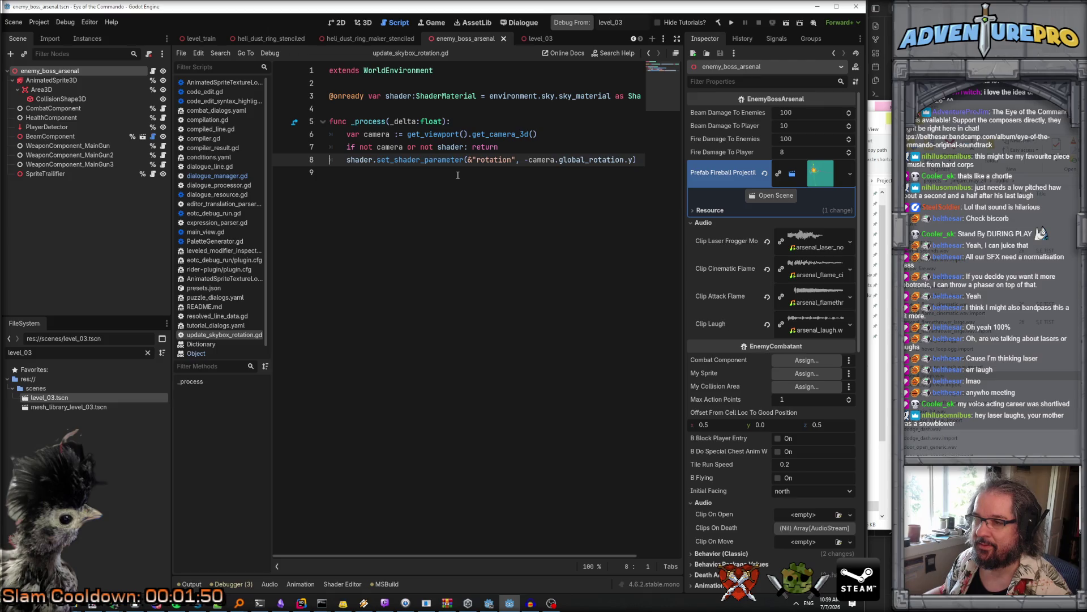
Step: Open dialogue_manager.gd and search it for 'runscri'
{"action": "left_click", "coordinate": [517, 22]}
{"action": "key", "text": "ctrl+F3"}
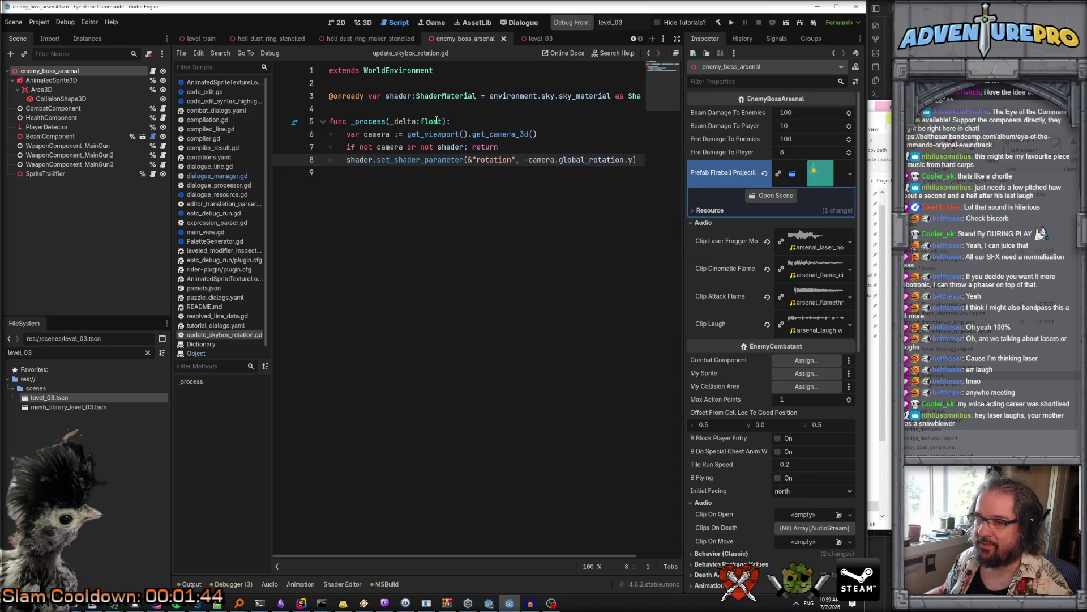
{"action": "left_click", "coordinate": [237, 176]}
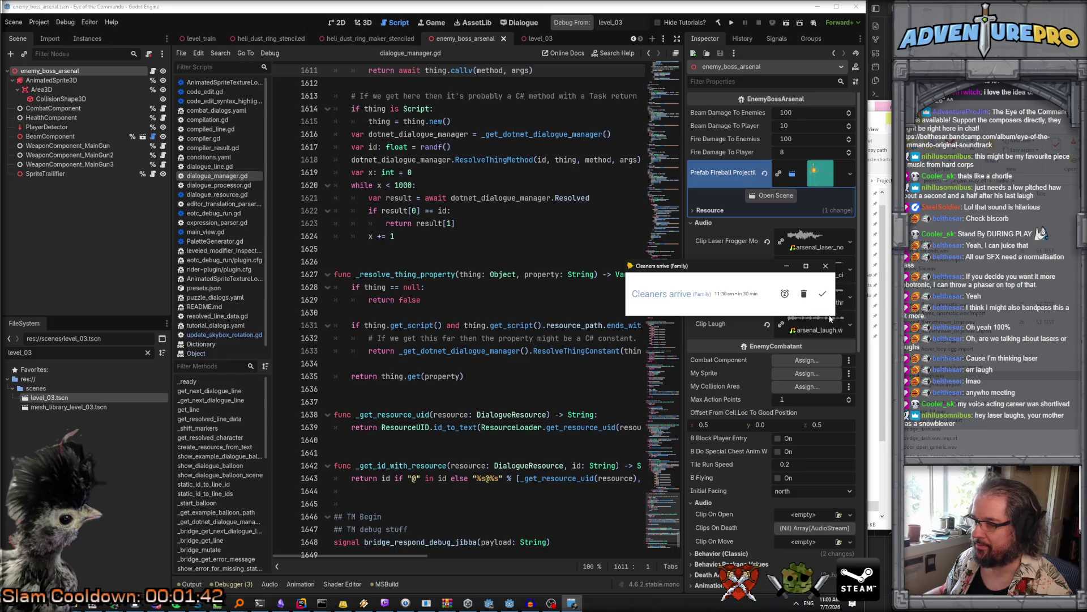
{"action": "scroll", "coordinate": [548, 277], "scroll_direction": "down", "scroll_amount": 4}
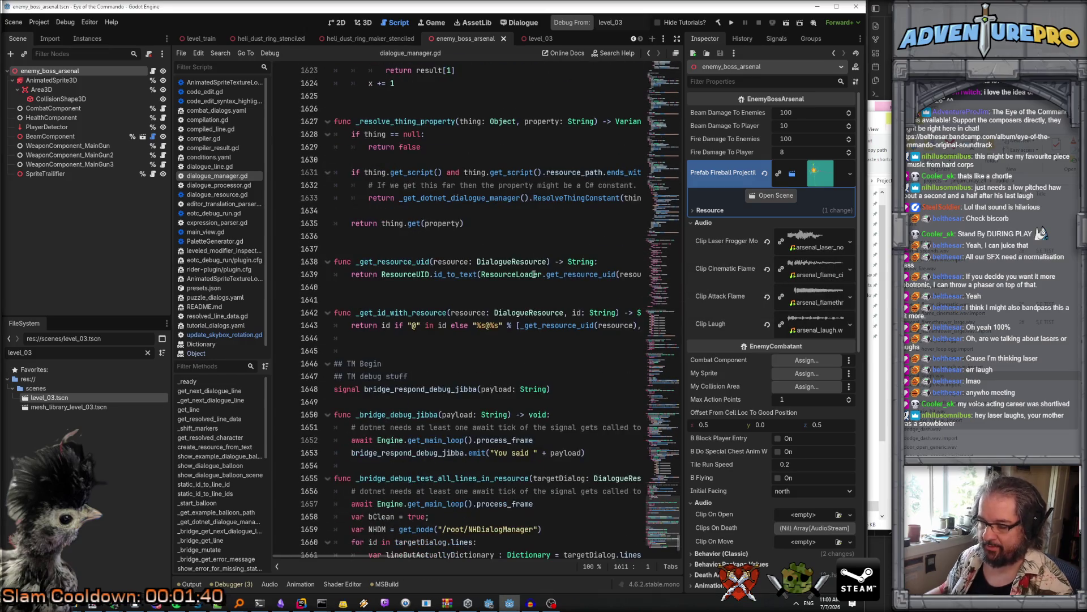
{"action": "key", "text": "ctrl+f"}
{"action": "type", "text": "runscri"}
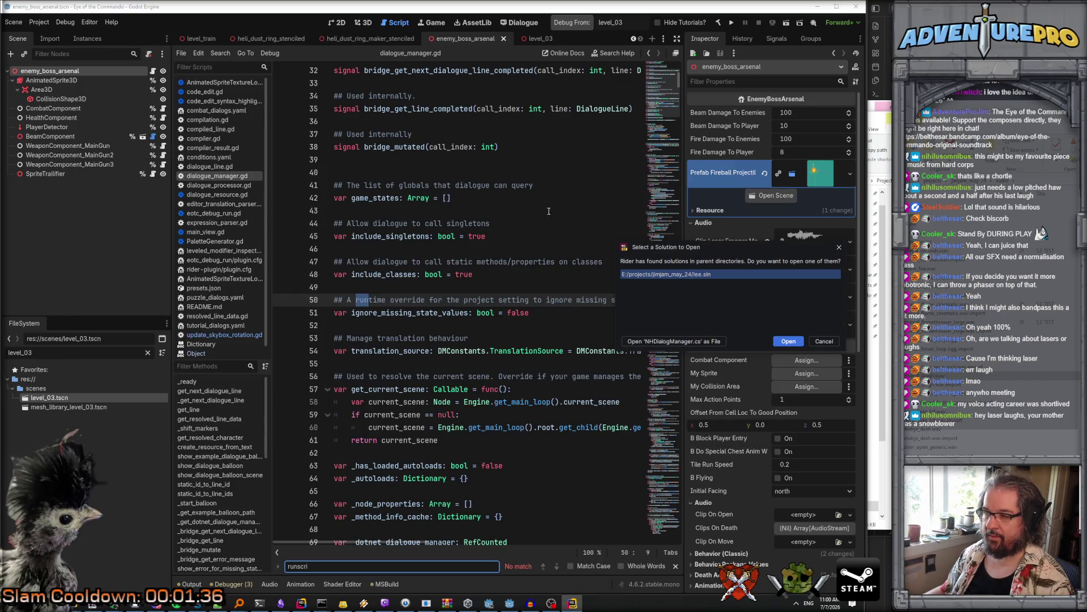
Step: Open the project solution in Rider, dismissing its welcome window, and bring Rider forward
{"action": "left_click", "coordinate": [824, 341]}
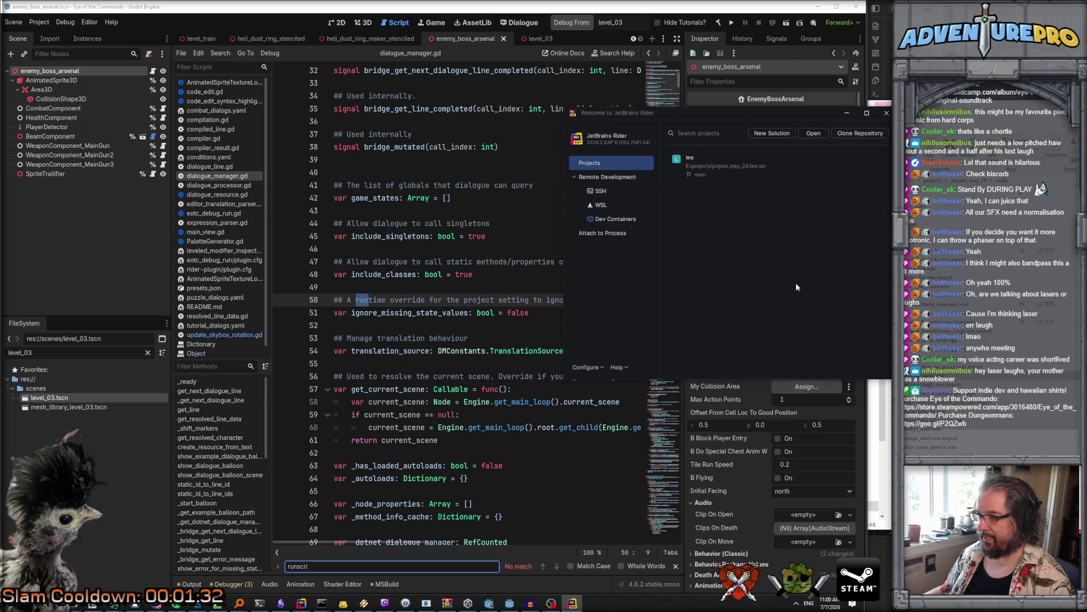
{"action": "left_click", "coordinate": [784, 258]}
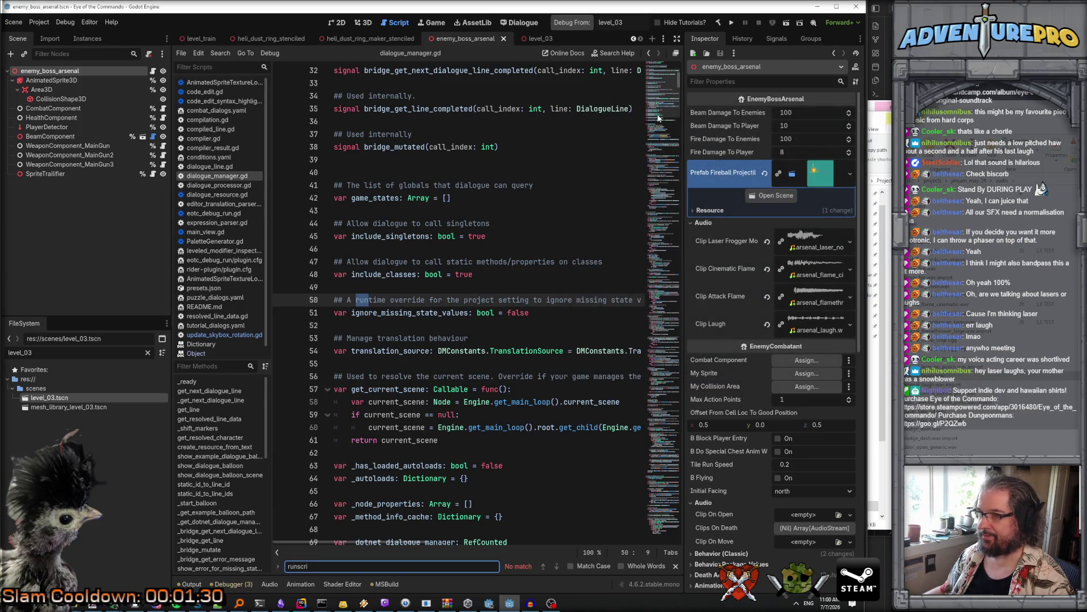
{"action": "left_click", "coordinate": [519, 22]}
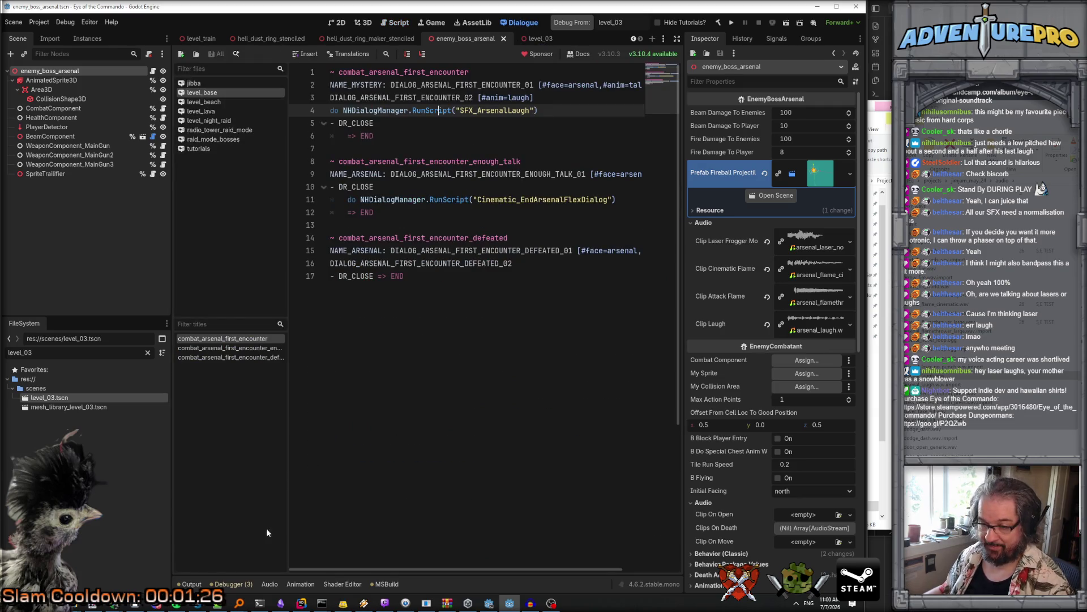
{"action": "left_click", "coordinate": [301, 603]}
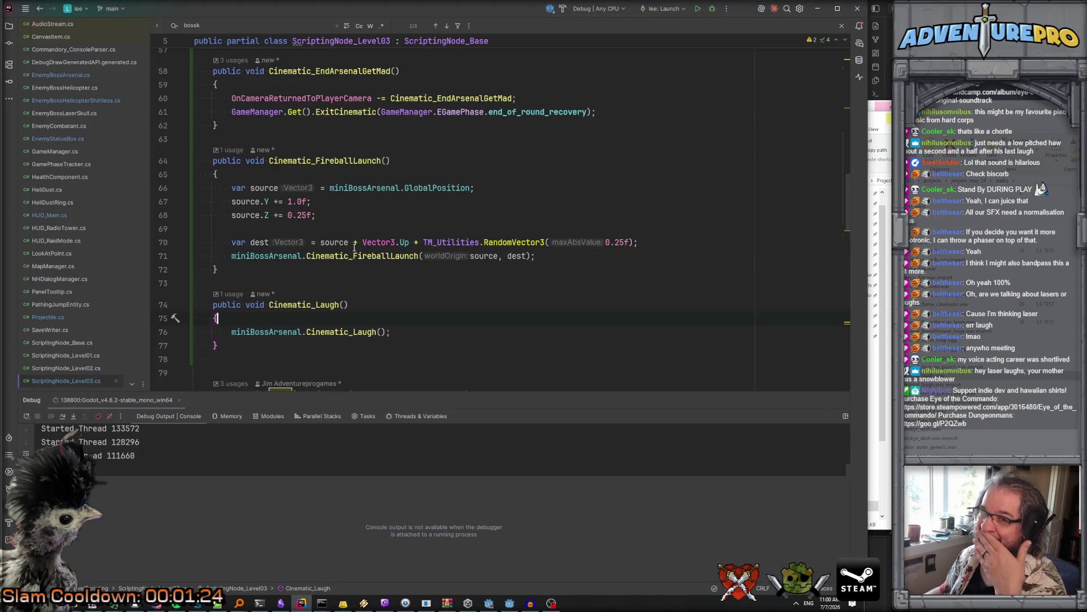
Step: Open NHDialogManager.cs in Rider and find the RunScript method
{"action": "double_click", "coordinate": [80, 279]}
{"action": "scroll", "coordinate": [507, 220], "scroll_direction": "up", "scroll_amount": 10}
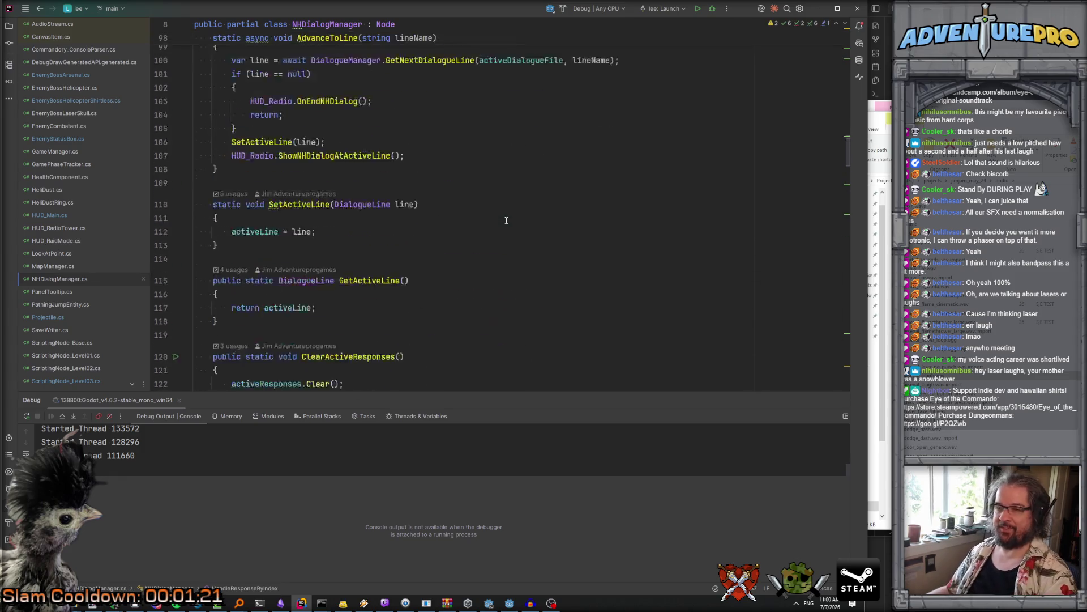
{"action": "key", "text": "ctrl+f"}
{"action": "type", "text": "runscriu"}
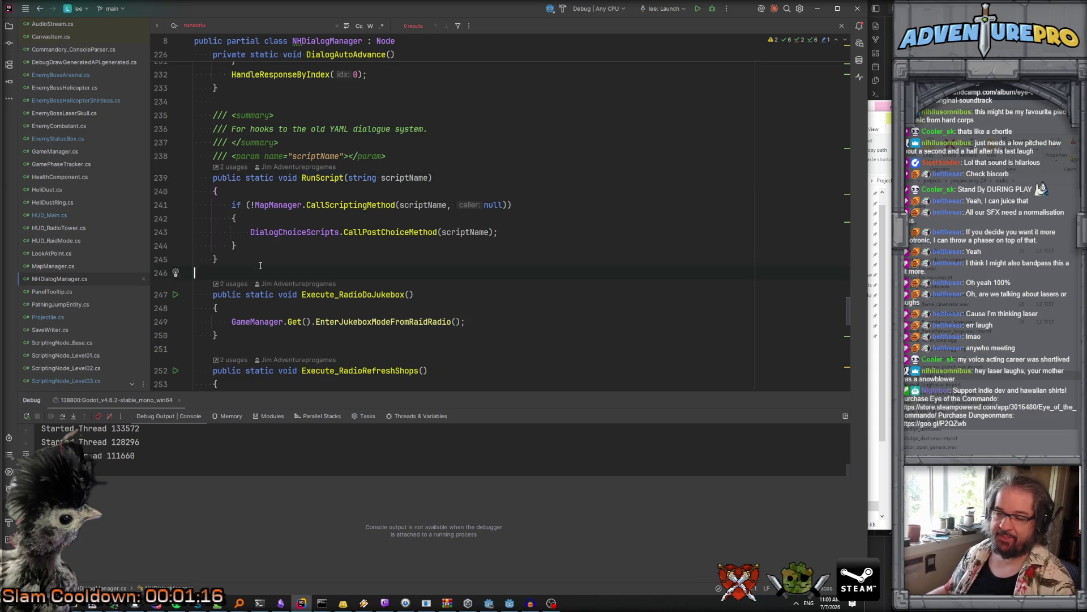
Step: Add an empty public static void PlaySFX(string sfxName) method below RunScript
{"action": "left_click", "coordinate": [205, 266]}
{"action": "key", "text": "Return"}
{"action": "type", "text": "publi"}
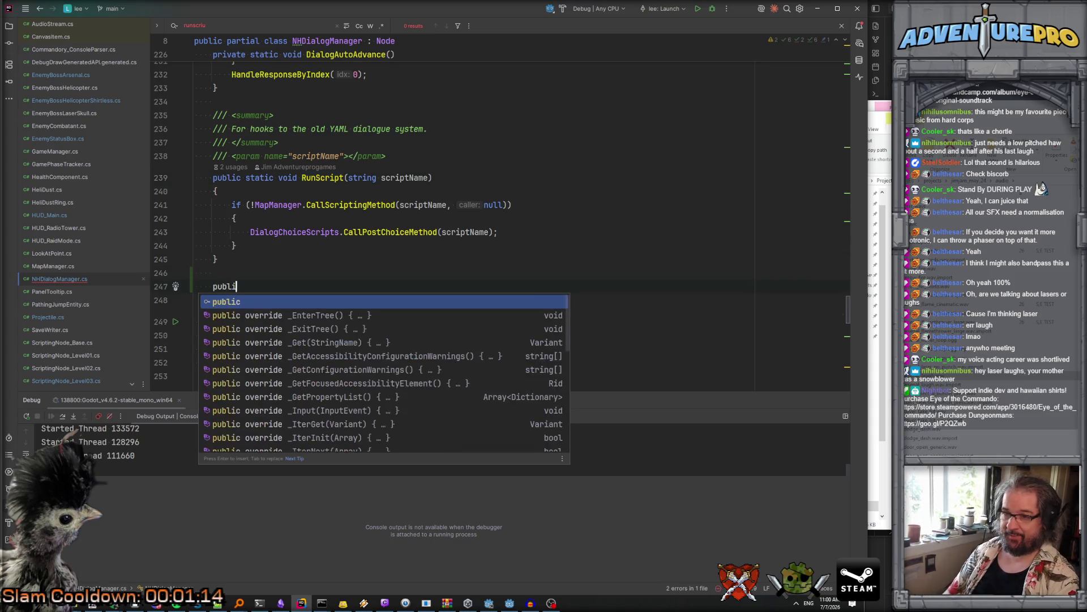
{"action": "type", "text": "c static void Play"}
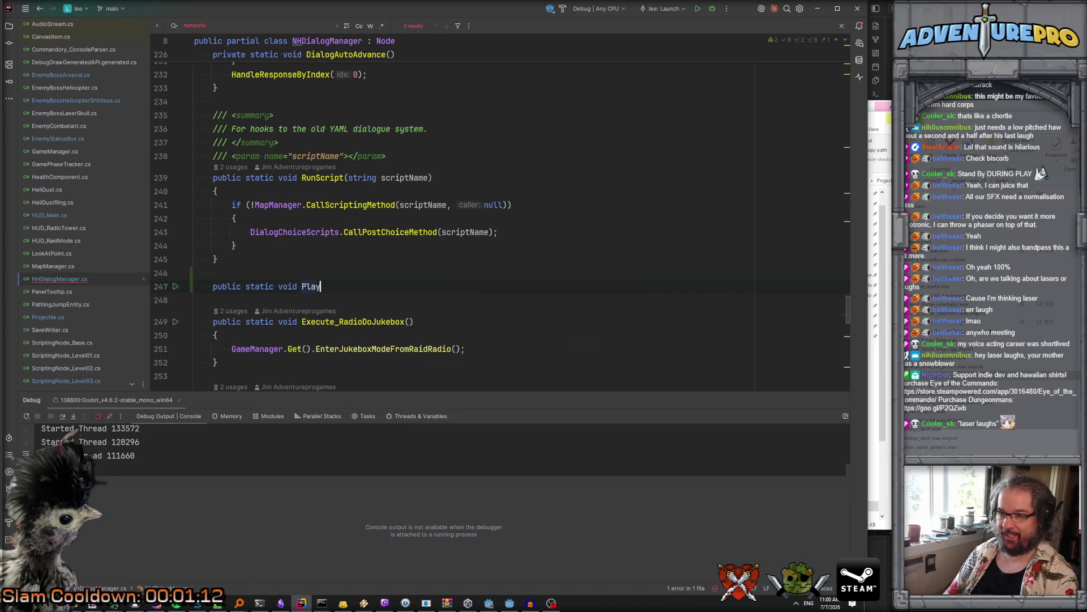
{"action": "type", "text": "SFX(string sfxName"}
{"action": "key", "text": "Return"}
{"action": "type", "text": "{"}
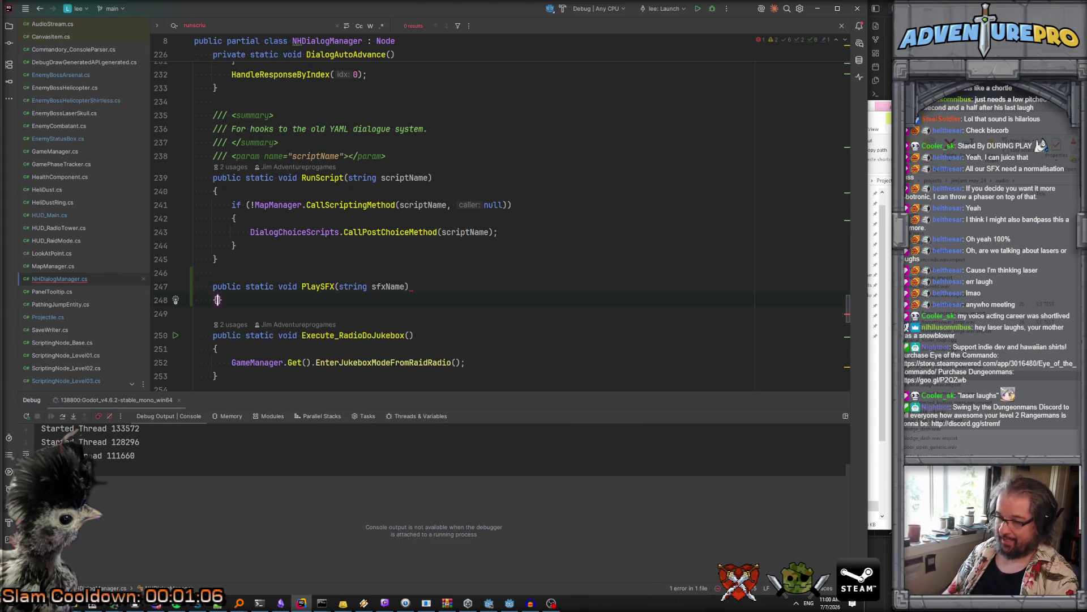
{"action": "key", "text": "Return"}
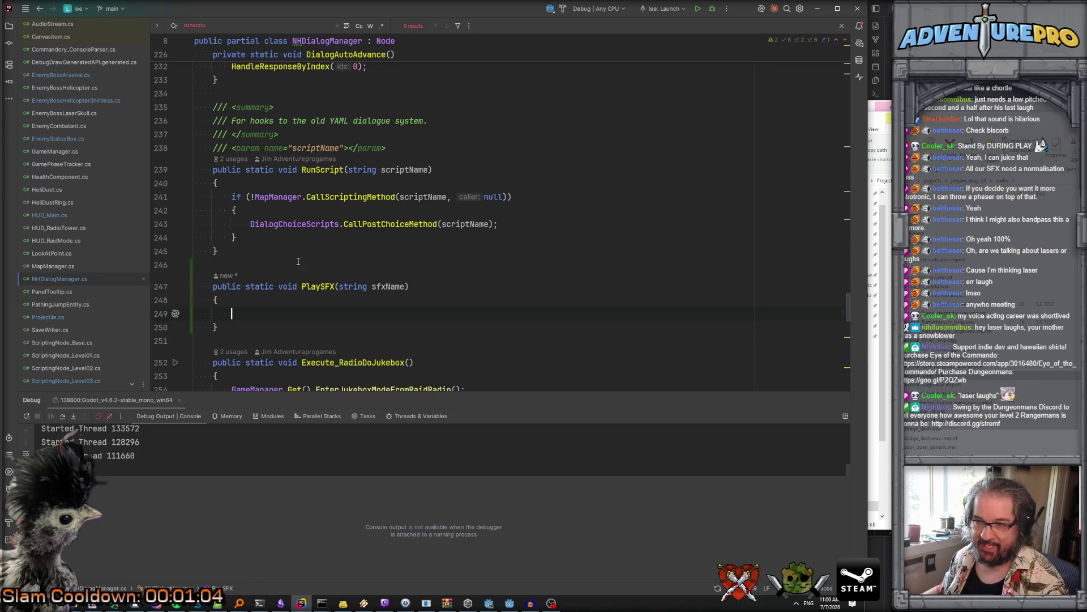
{"action": "scroll", "coordinate": [302, 258], "scroll_direction": "up", "scroll_amount": 1}
{"action": "scroll", "coordinate": [306, 258], "scroll_direction": "down", "scroll_amount": 2}
{"action": "scroll", "coordinate": [319, 256], "scroll_direction": "up", "scroll_amount": 3}
{"action": "scroll", "coordinate": [306, 256], "scroll_direction": "down", "scroll_amount": 3}
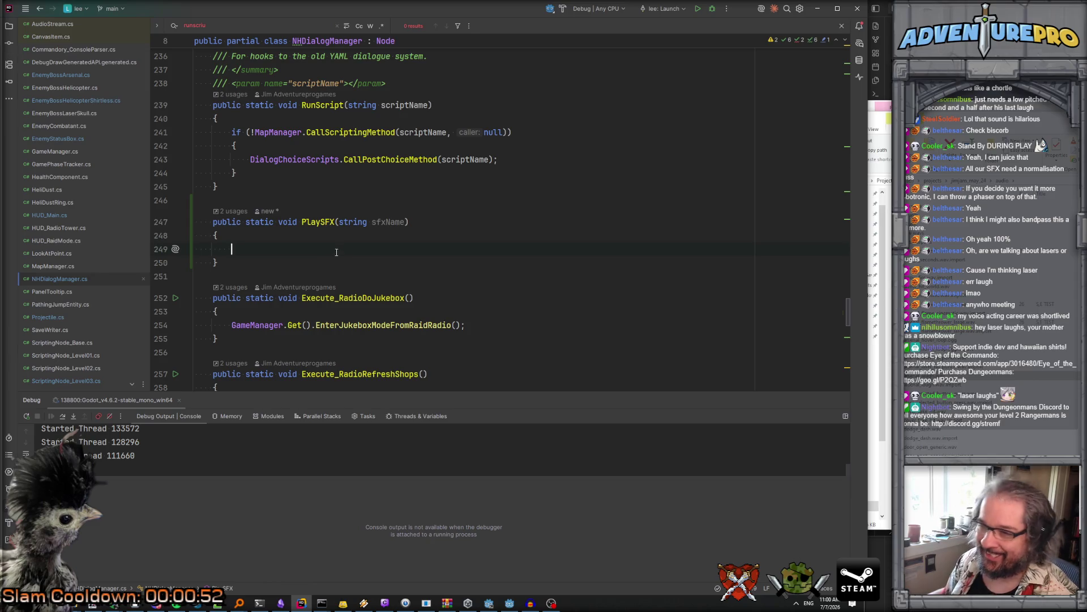
{"action": "scroll", "coordinate": [336, 252], "scroll_direction": "up", "scroll_amount": 15}
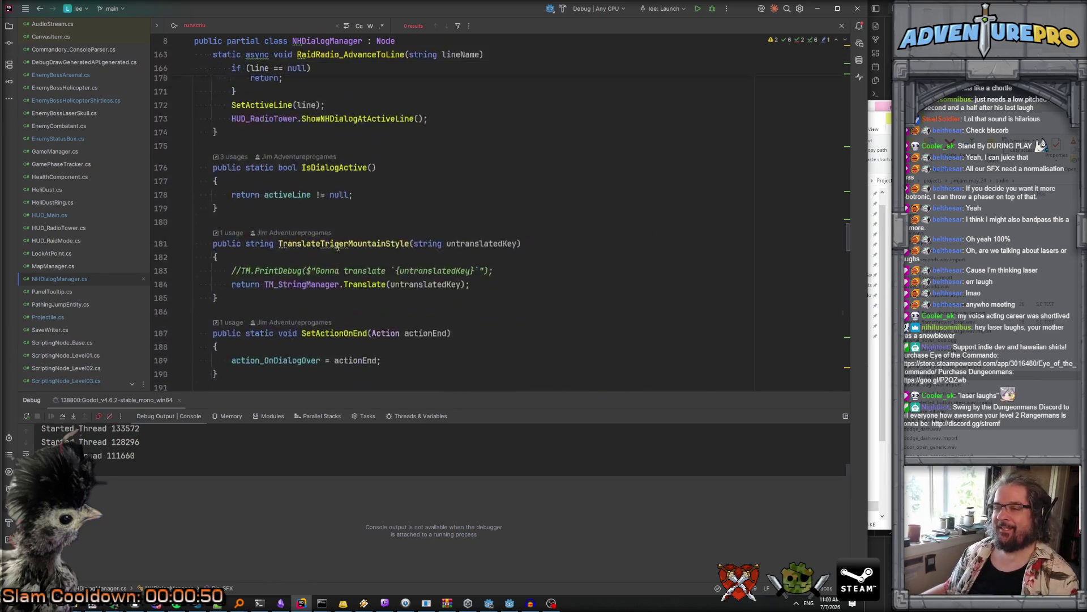
{"action": "key", "text": "ctrl+Home"}
Step: Start a new [Export] public field after the existing declarations on line 20
{"action": "left_click", "coordinate": [442, 218]}
{"action": "key", "text": "Return"}
{"action": "key", "text": "Return"}
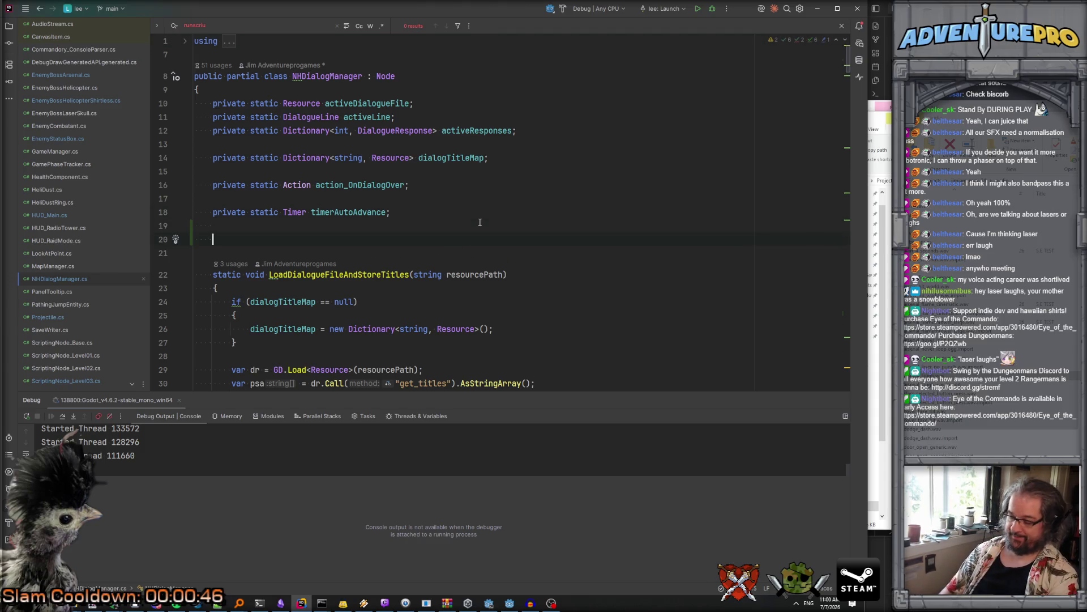
{"action": "type", "text": "xp"}
{"action": "key", "text": "Return"}
{"action": "type", "text": "public st"}
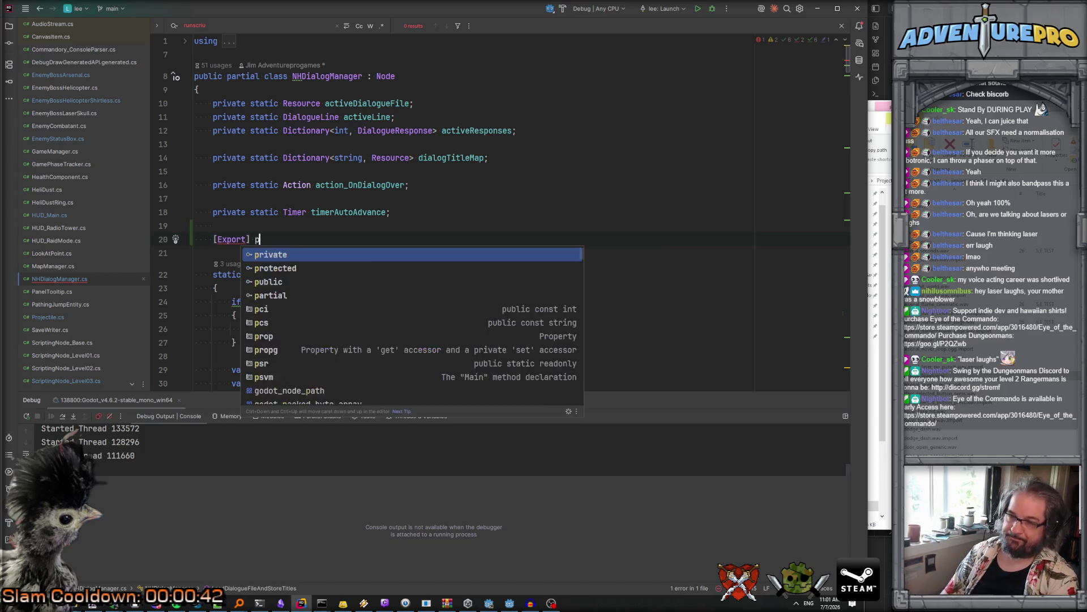
{"action": "key", "text": "BackSpace"}
{"action": "key", "text": "BackSpace"}
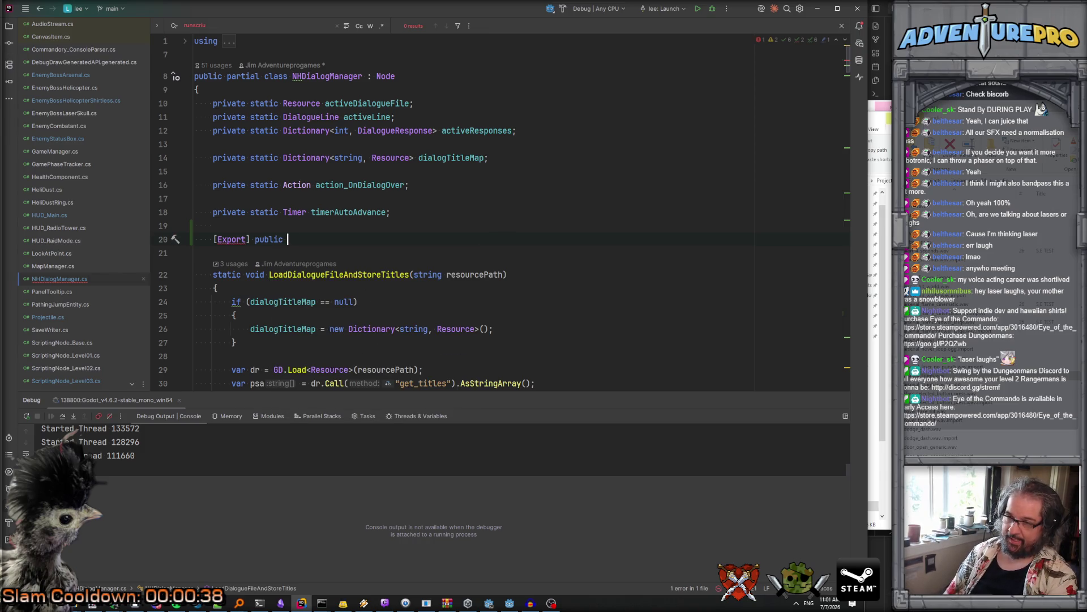
Step: Give the field the type Godot.Collections.Dictionary
{"action": "type", "text": "godo"}
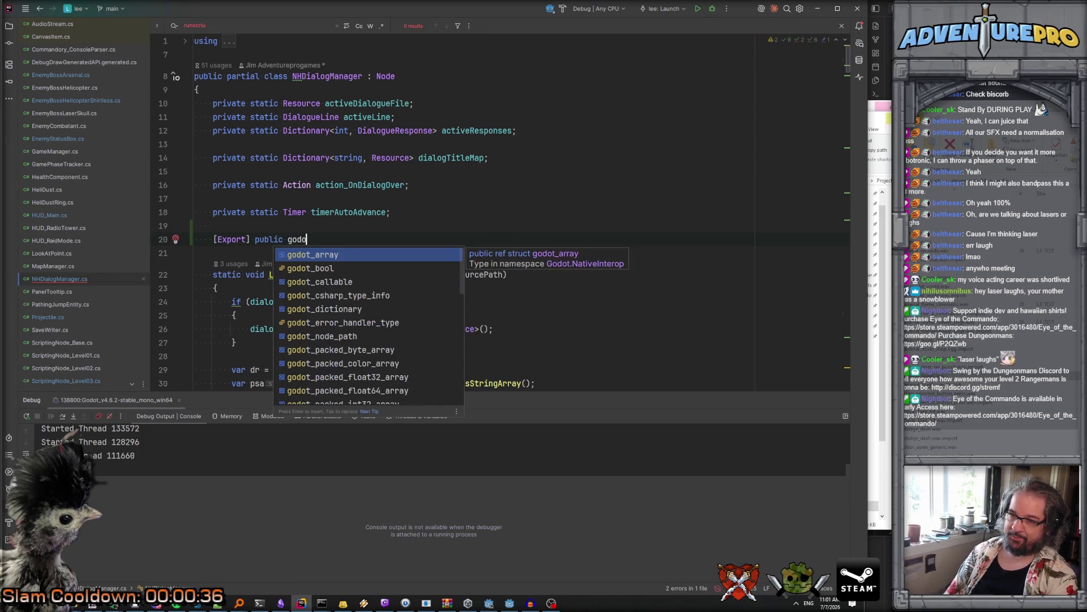
{"action": "type", "text": "t"}
{"action": "key", "text": "Return"}
{"action": "type", "text": ".co"}
{"action": "key", "text": "BackSpace"}
{"action": "key", "text": "BackSpace"}
{"action": "key", "text": "BackSpace"}
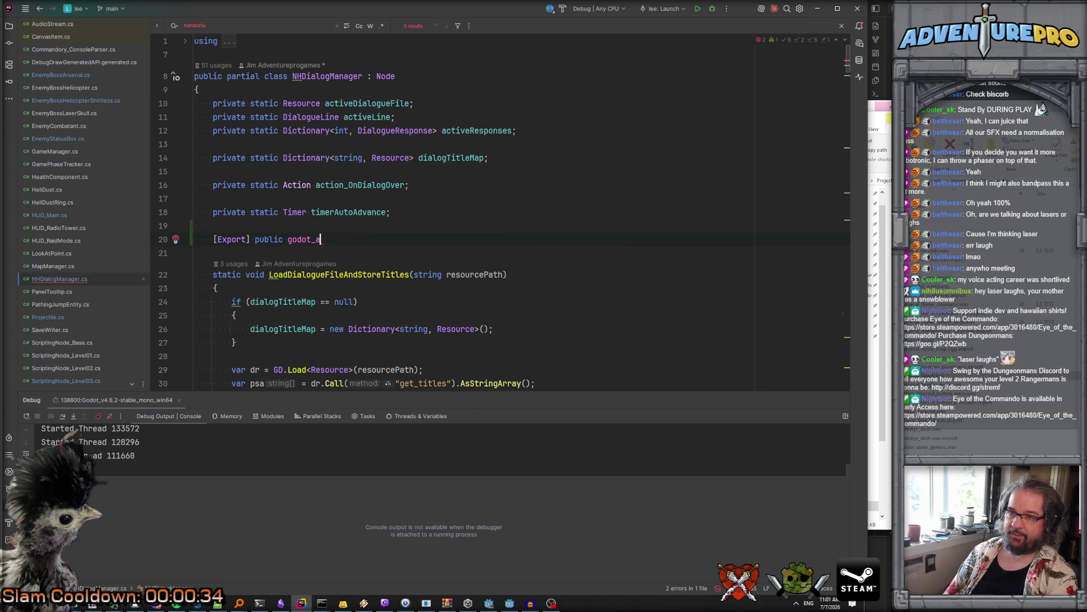
{"action": "type", "text": "odot"}
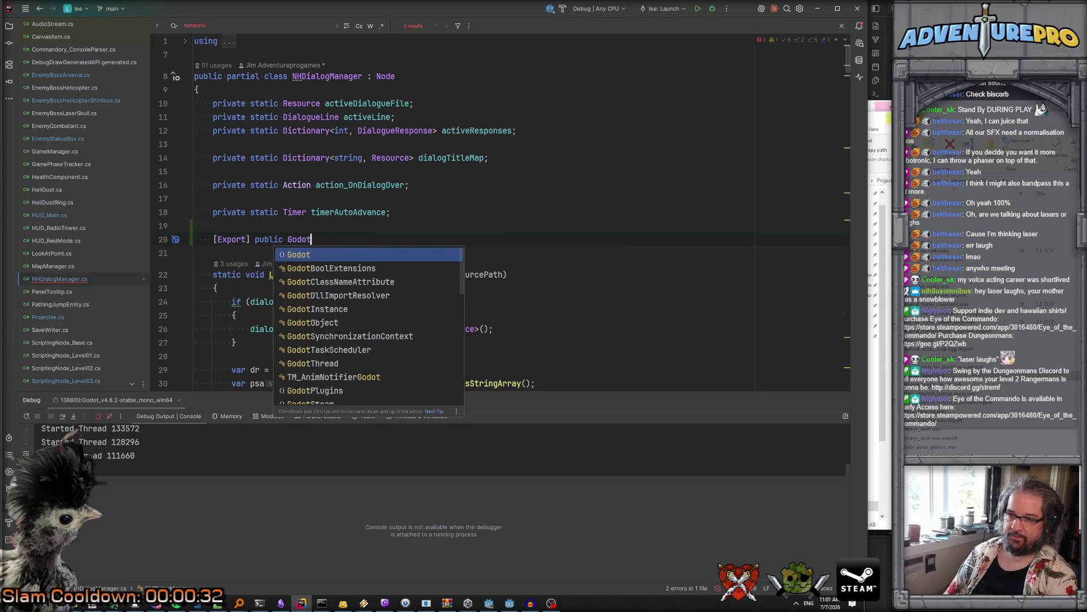
{"action": "type", "text": ".Collect"}
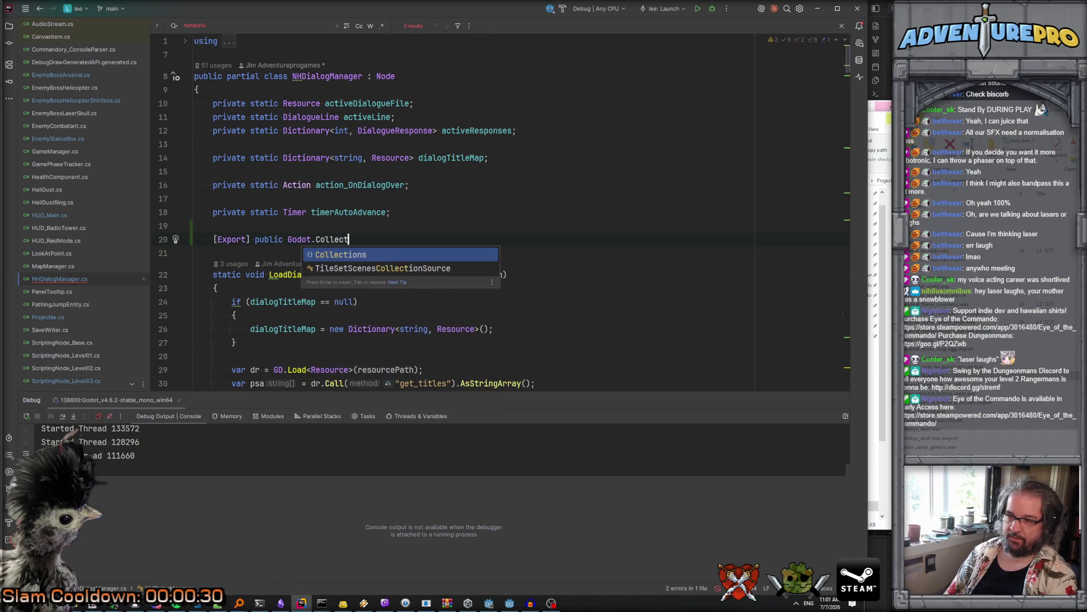
{"action": "type", "text": "ions.Ar"}
{"action": "key", "text": "BackSpace"}
{"action": "key", "text": "BackSpace"}
{"action": "type", "text": "Dic"}
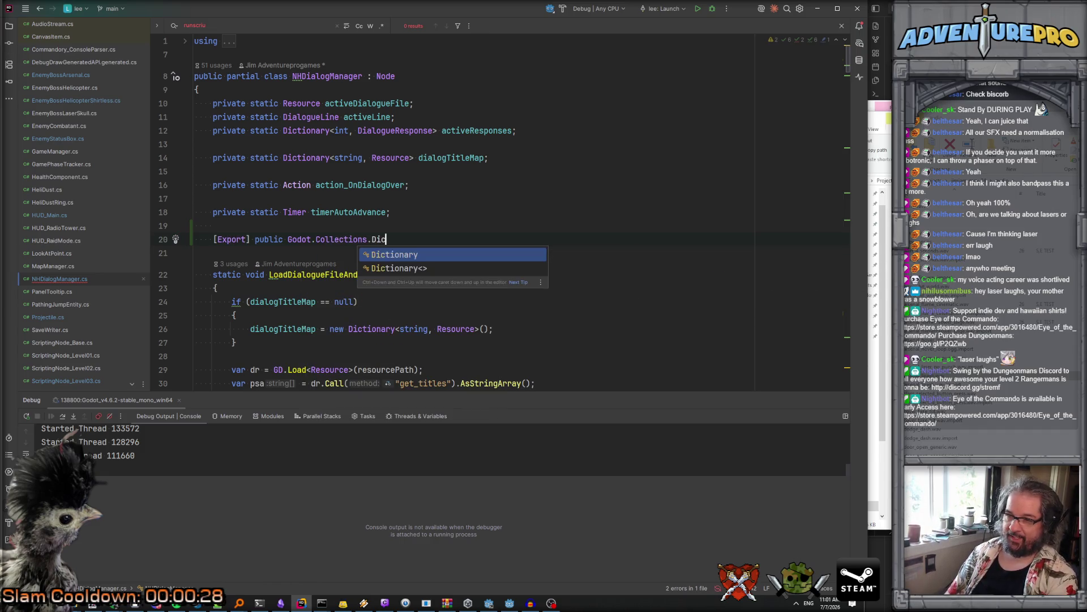
{"action": "key", "text": "Return"}
Step: Complete it as <string, AudioStream> sfxCollection; ending with a semicolon
{"action": "type", "text": "<string, cl"}
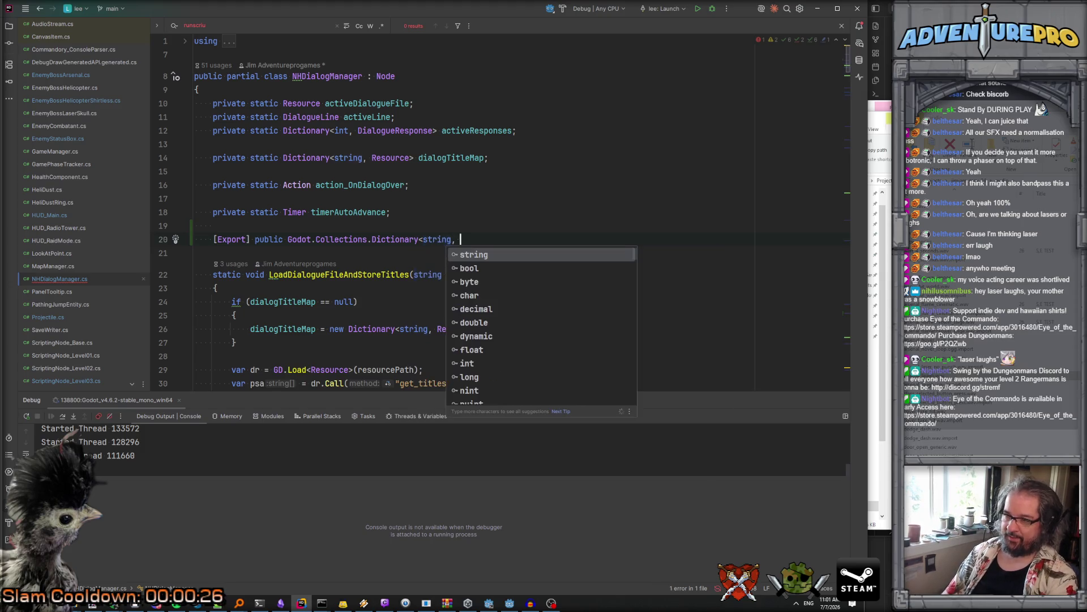
{"action": "key", "text": "BackSpace"}
{"action": "key", "text": "BackSpace"}
{"action": "type", "text": "audi"}
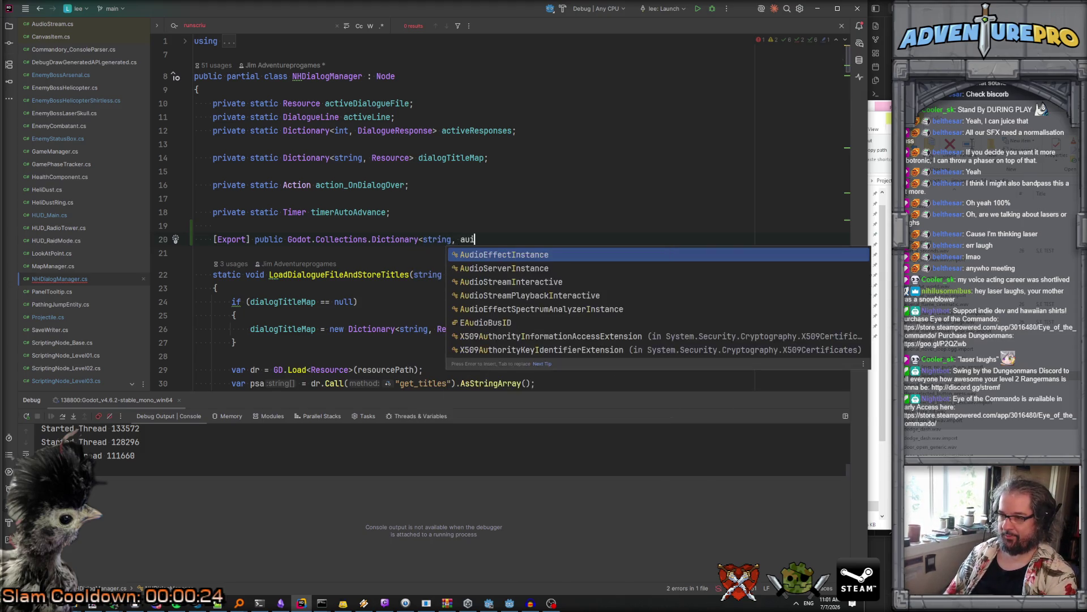
{"action": "key", "text": "Return"}
{"action": "type", "text": "> "}
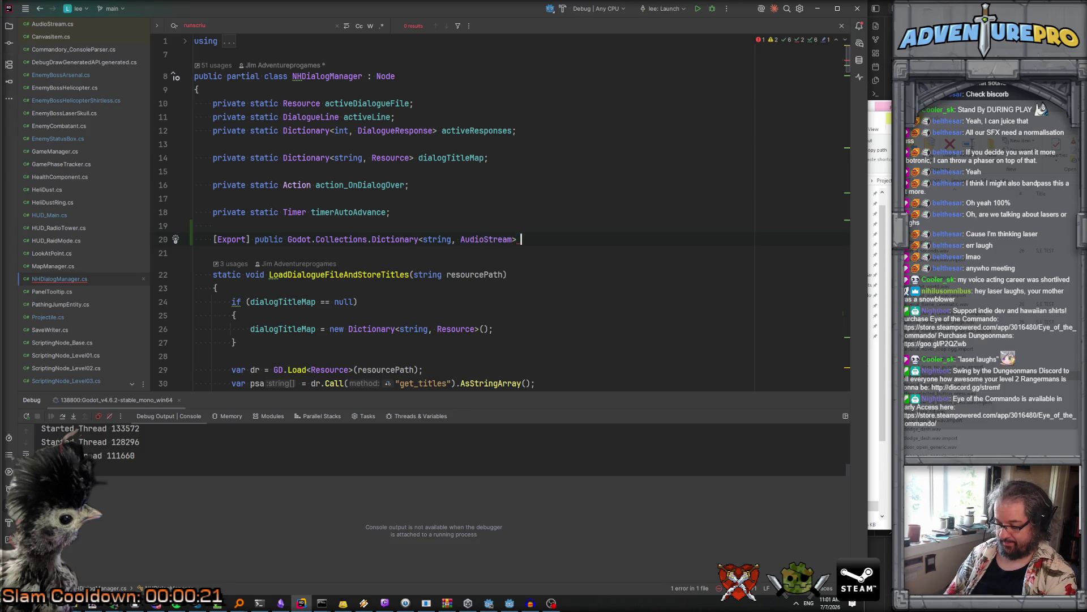
{"action": "type", "text": "dial"}
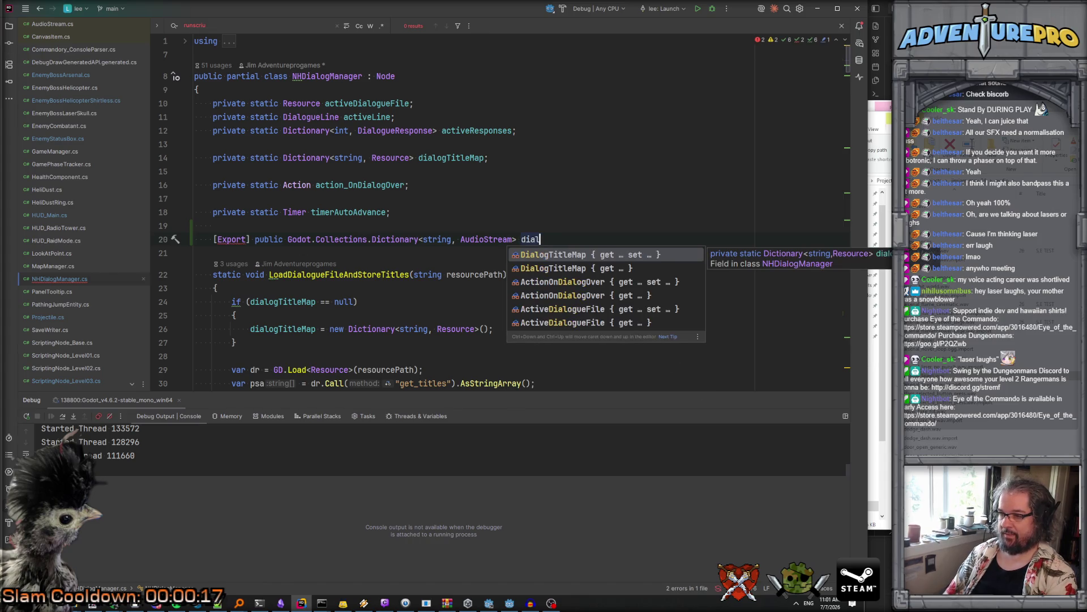
{"action": "key", "text": "BackSpace"}
{"action": "key", "text": "BackSpace"}
{"action": "key", "text": "BackSpace"}
{"action": "type", "text": "xCollection;"}
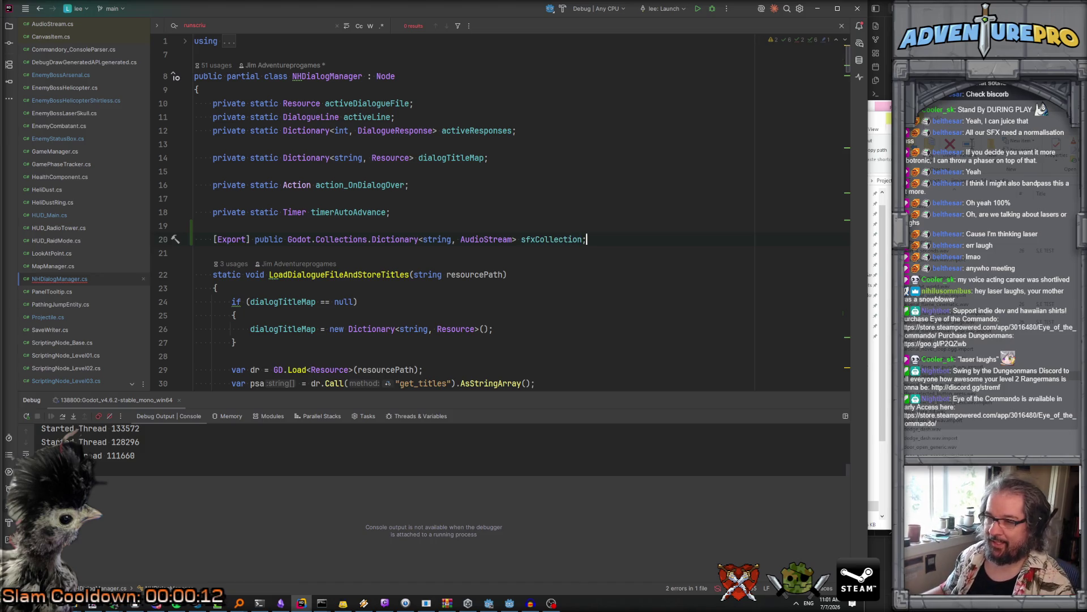
{"action": "key", "text": "ctrl+minus"}
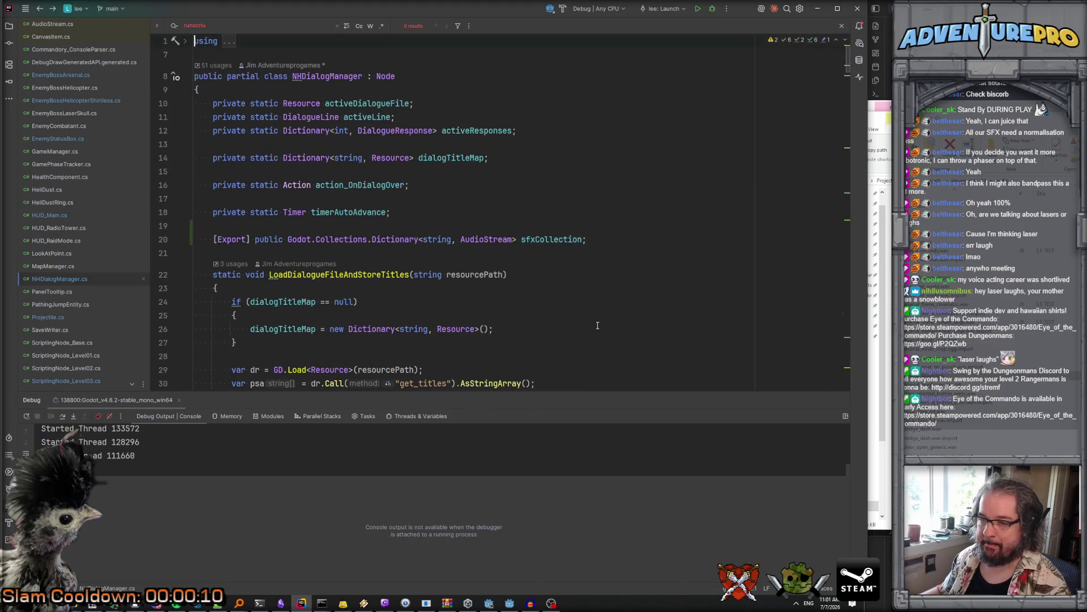
Step: Begin an if( InstanceFromId() condition inside PlaySFX
{"action": "scroll", "coordinate": [598, 325], "scroll_direction": "down", "scroll_amount": 5}
{"action": "type", "text": "if( sf"}
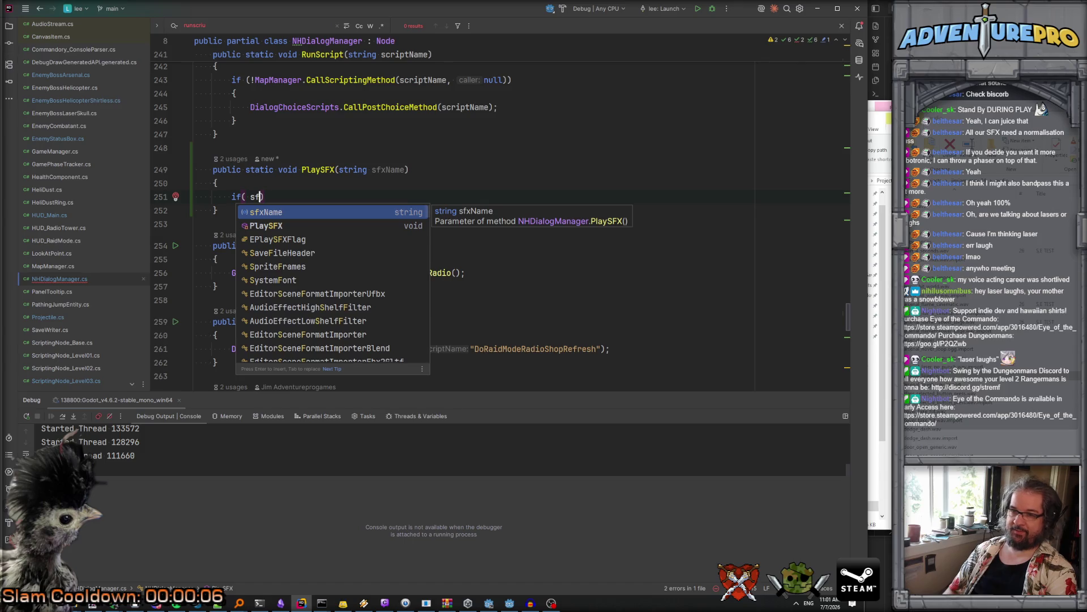
{"action": "type", "text": "xCo"}
{"action": "key", "text": "BackSpace"}
{"action": "key", "text": "BackSpace"}
{"action": "type", "text": "insta"}
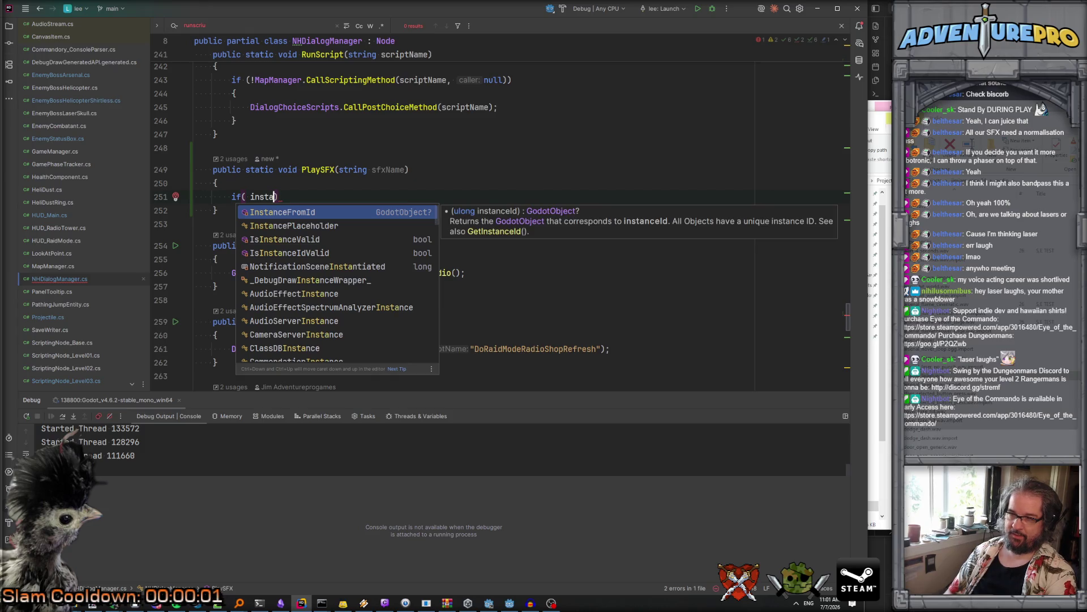
{"action": "key", "text": "Return"}
{"action": "type", "text": "."}
{"action": "key", "text": "Escape"}
{"action": "key", "text": "BackSpace"}
Step: Cut the sfxCollection field lines 20–21 out of NHDialogManager
{"action": "scroll", "coordinate": [509, 215], "scroll_direction": "up", "scroll_amount": 15}
{"action": "scroll", "coordinate": [510, 215], "scroll_direction": "up", "scroll_amount": 20}
{"action": "scroll", "coordinate": [510, 216], "scroll_direction": "up", "scroll_amount": 10}
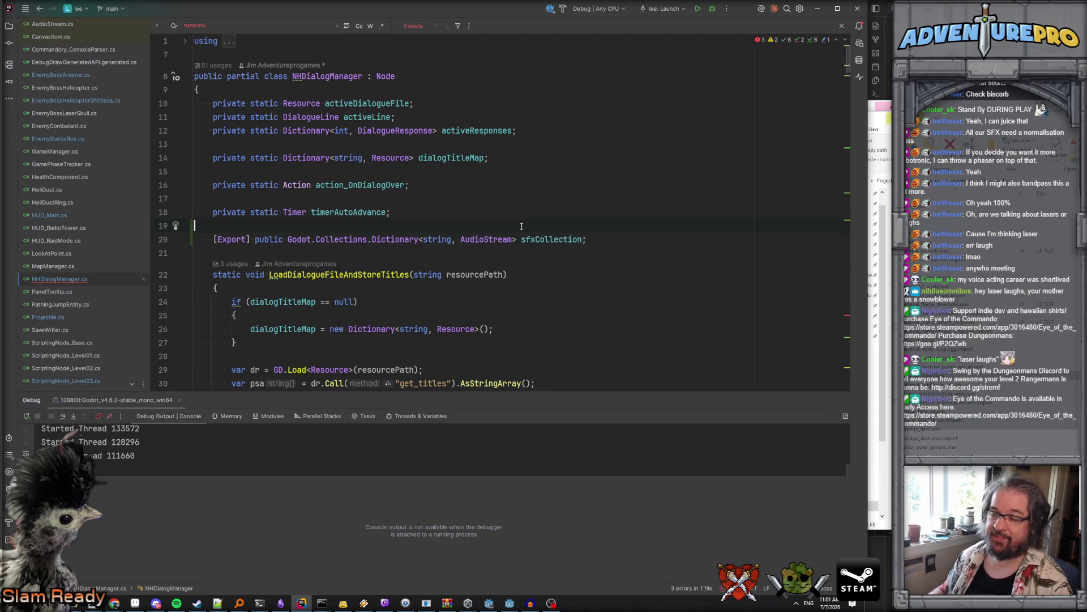
{"action": "key", "text": "Down"}
{"action": "key", "text": "shift+Down"}
{"action": "key", "text": "shift+Down"}
{"action": "key", "text": "ctrl+x"}
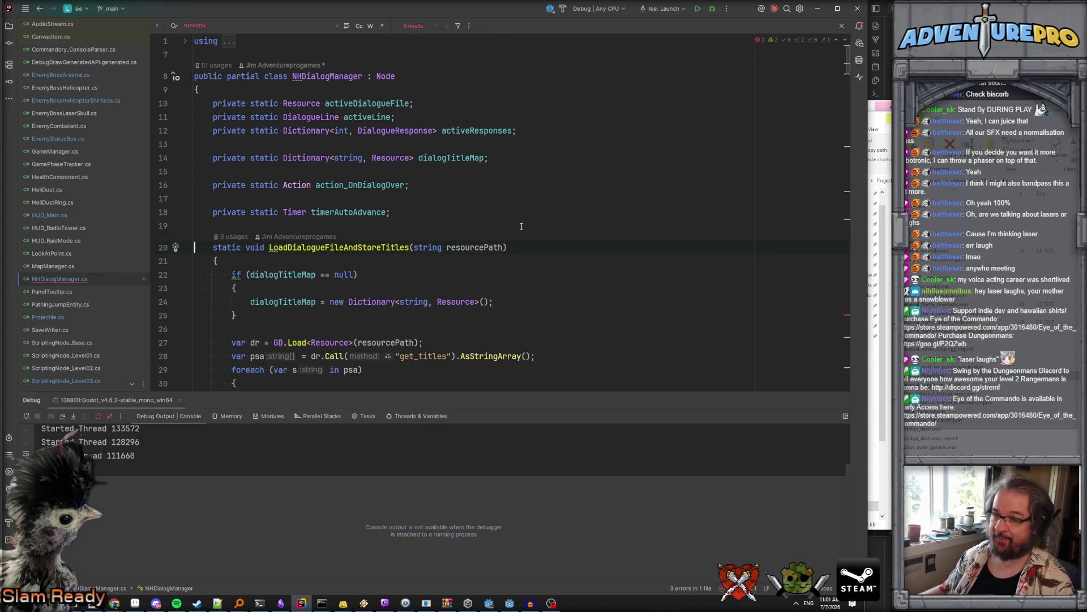
{"action": "scroll", "coordinate": [510, 260], "scroll_direction": "down", "scroll_amount": 20}
{"action": "scroll", "coordinate": [495, 293], "scroll_direction": "down", "scroll_amount": 20}
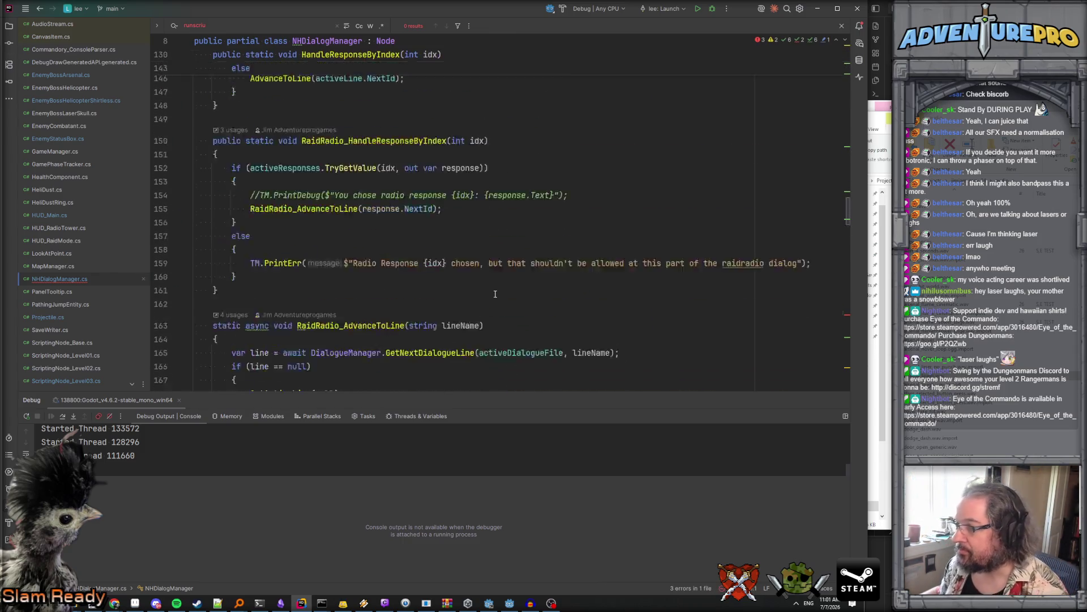
{"action": "scroll", "coordinate": [495, 294], "scroll_direction": "up", "scroll_amount": 8}
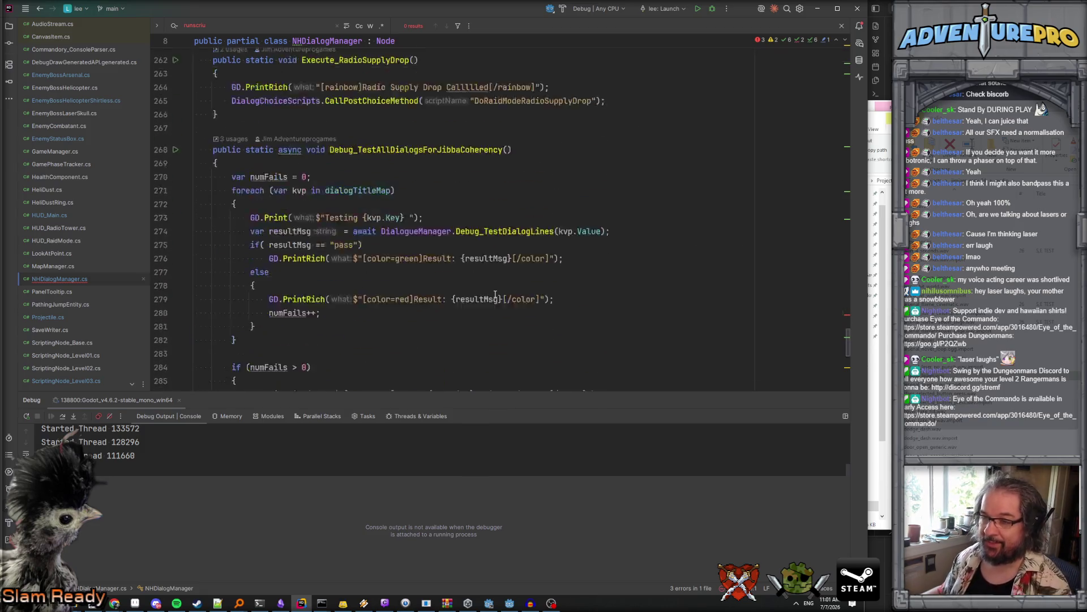
{"action": "key", "text": "Home"}
Step: Replace the if line with TM_AudioManager.GetAudioManager().PlayDialogSFX(sfxName); and generate the missing method stub
{"action": "key", "text": "shift+End"}
{"action": "type", "text": "TM_"}
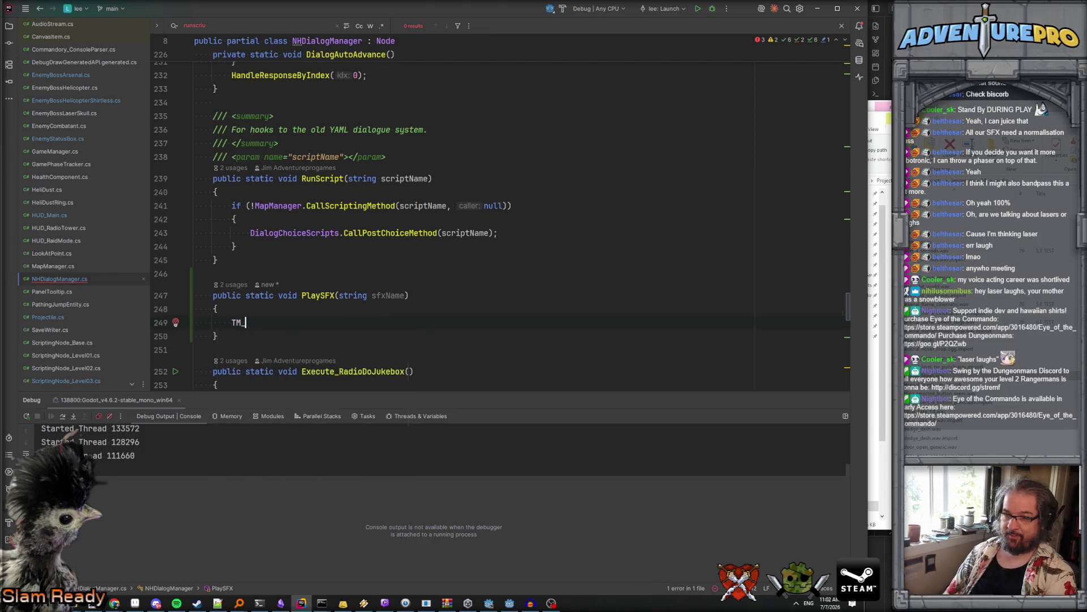
{"action": "key", "text": "Return"}
{"action": "type", "text": ".Get"}
{"action": "key", "text": "Return"}
{"action": "type", "text": ".P"}
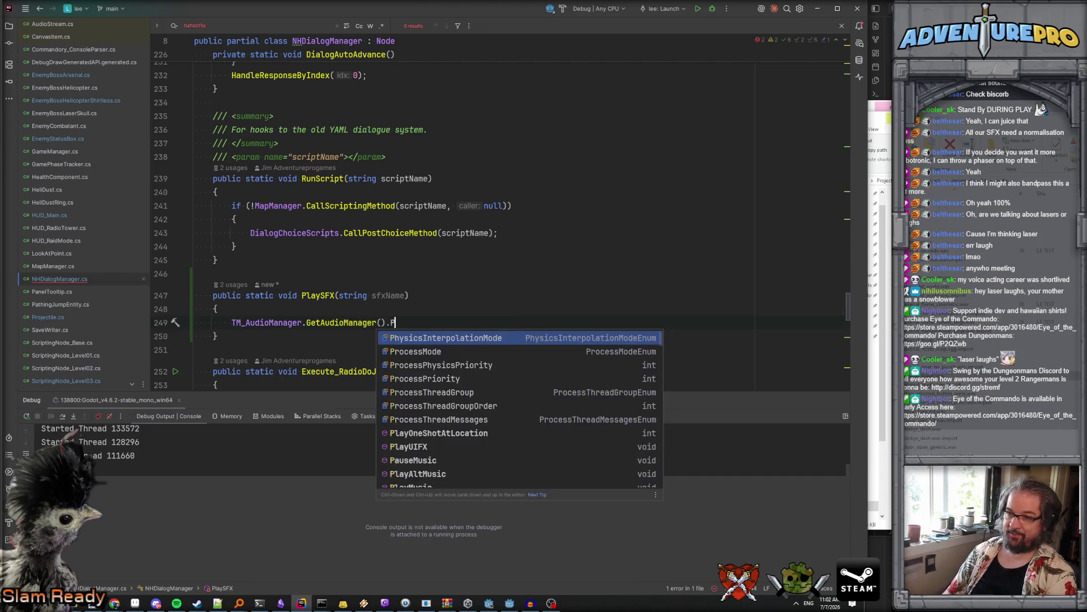
{"action": "type", "text": "layDaialogSFX"}
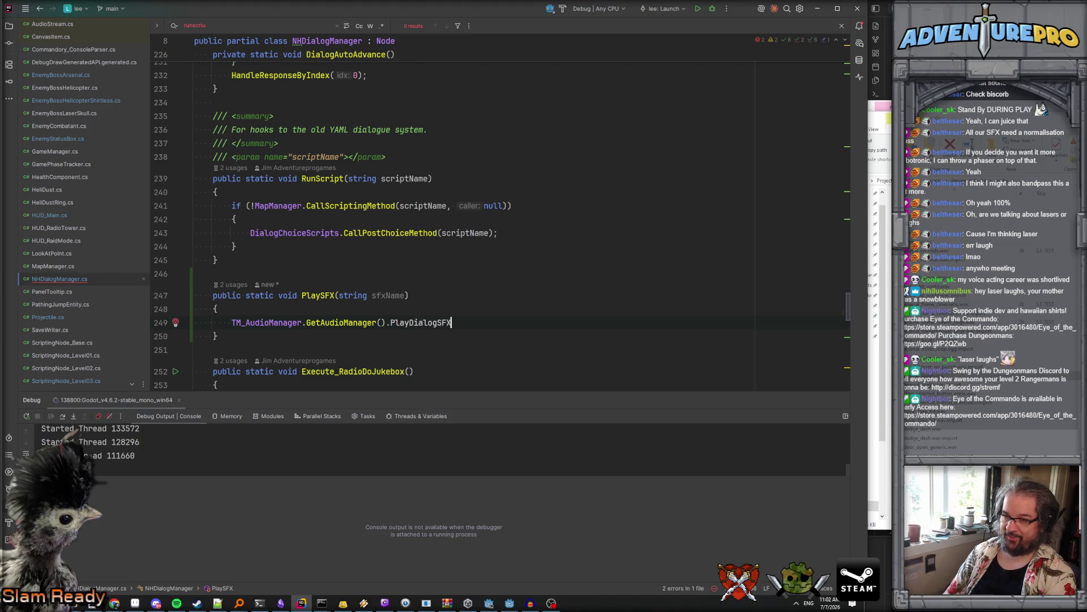
{"action": "type", "text": "(sfxN"}
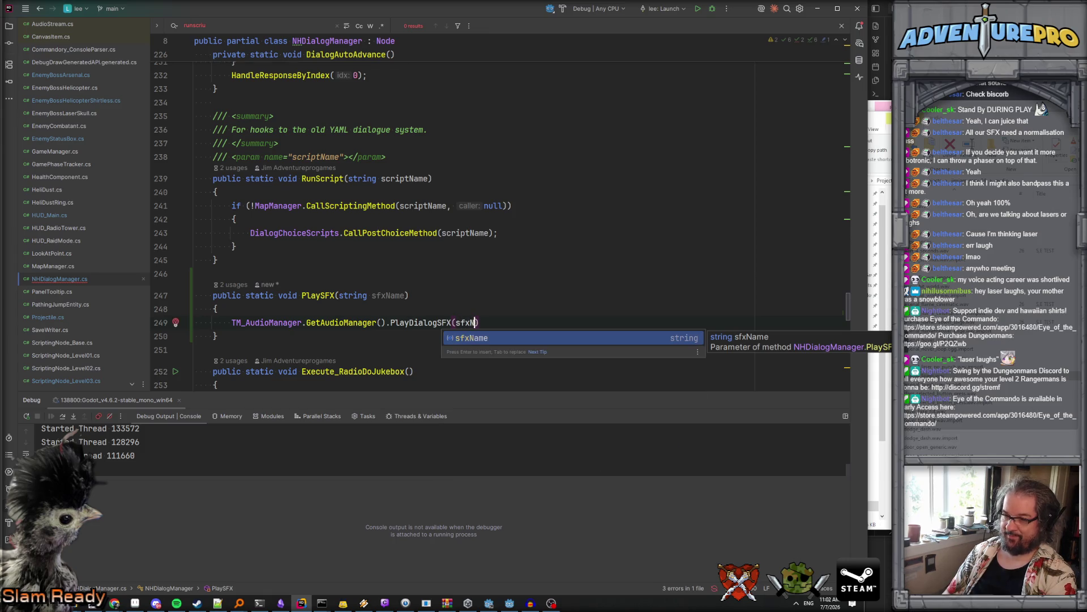
{"action": "key", "text": "Return"}
{"action": "type", "text": ";"}
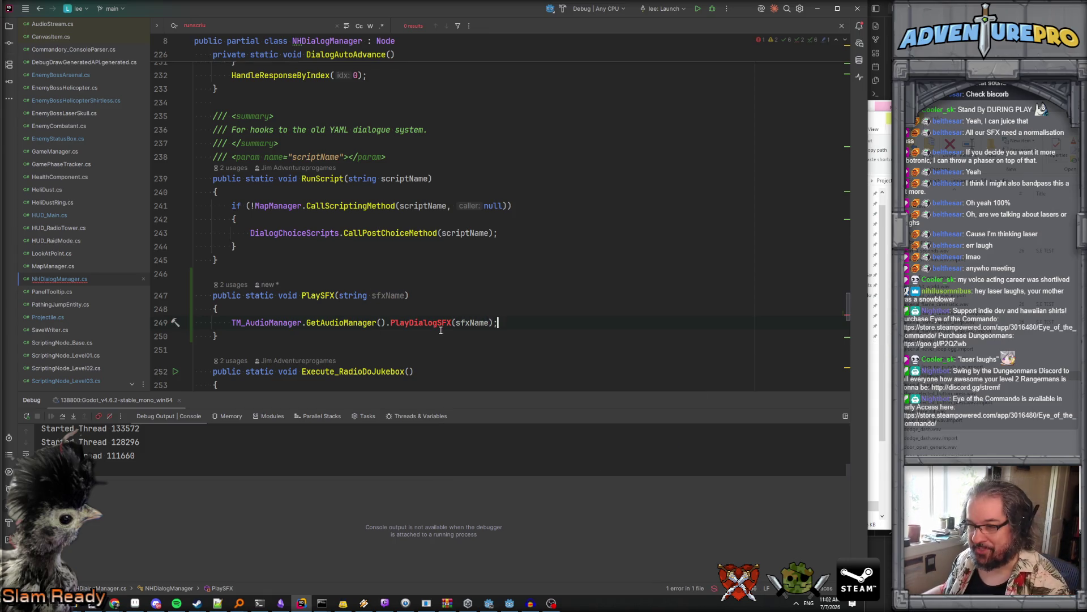
{"action": "key", "text": "alt+Return"}
{"action": "key", "text": "Return"}
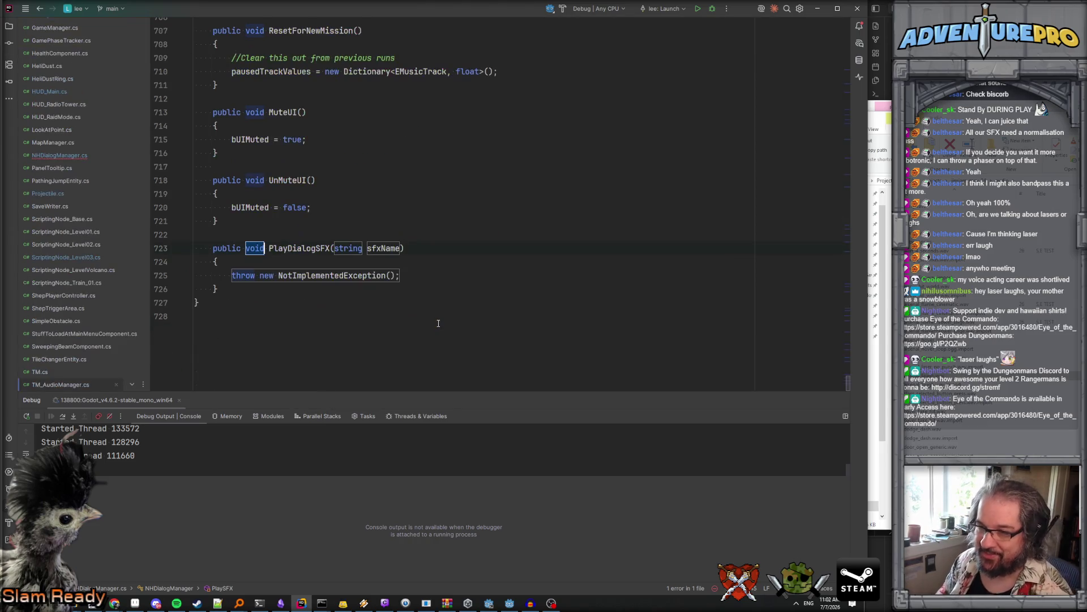
Step: Paste the [Export] sfxCollection field above PlayDialogSFX in TM_AudioManager, removing extra blank lines
{"action": "key", "text": "Return"}
{"action": "key", "text": "ctrl+v"}
{"action": "key", "text": "Return"}
{"action": "key", "text": "Return"}
{"action": "key", "text": "shift+Down"}
{"action": "key", "text": "shift+Down"}
{"action": "key", "text": "BackSpace"}
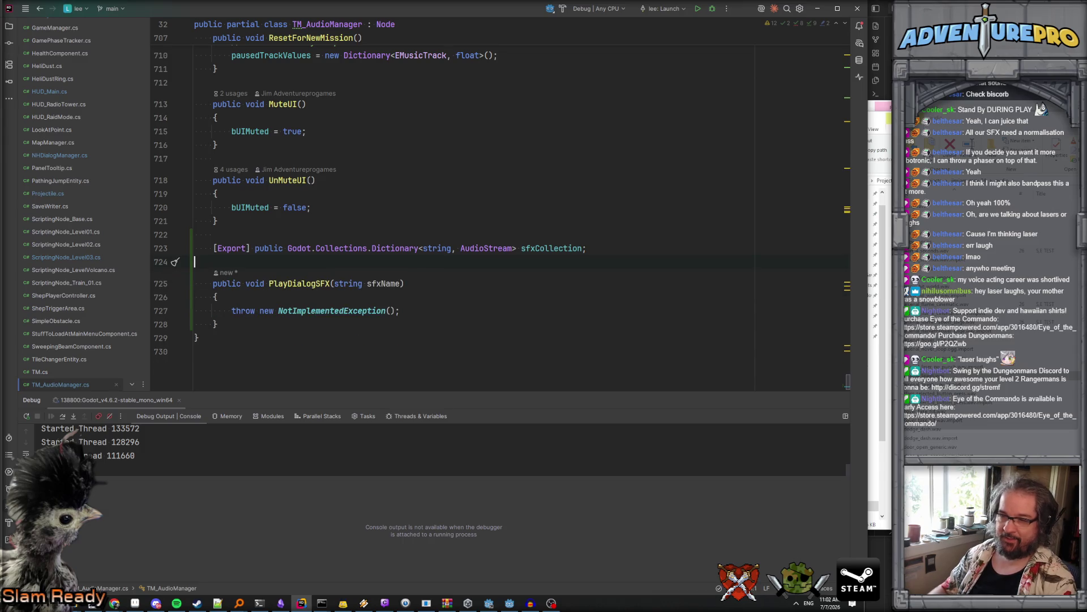
Step: Replace the NotImplementedException throw with if (sfxCollection.ContainsKey(sfxName))
{"action": "left_click", "coordinate": [243, 300]}
{"action": "left_click_drag", "start_coordinate": [236, 310], "coordinate": [445, 314]}
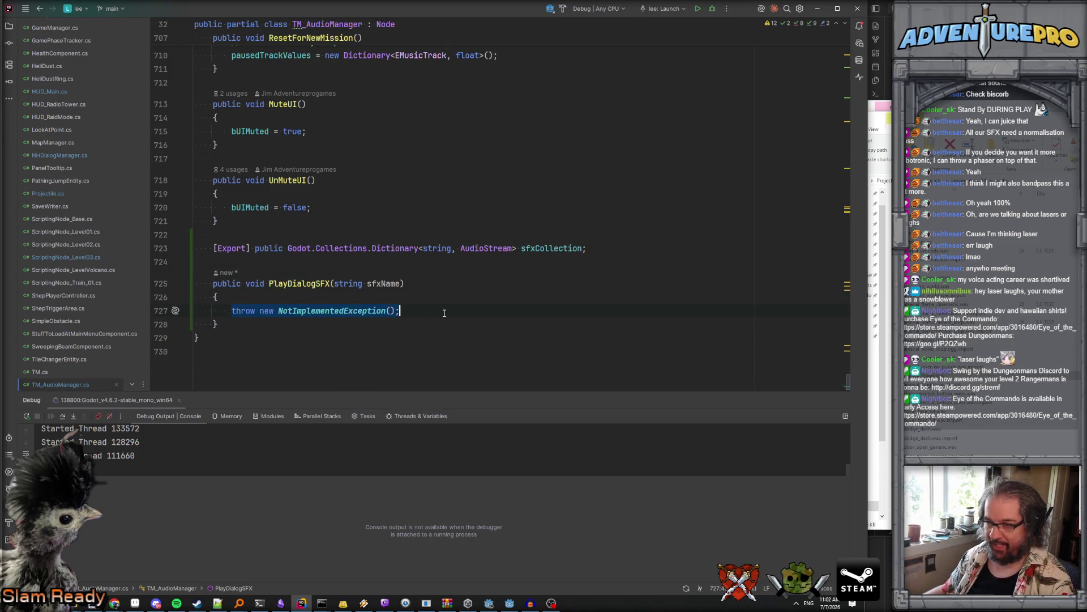
{"action": "type", "text": "of)("}
{"action": "type", "text": "f( sfxCo"}
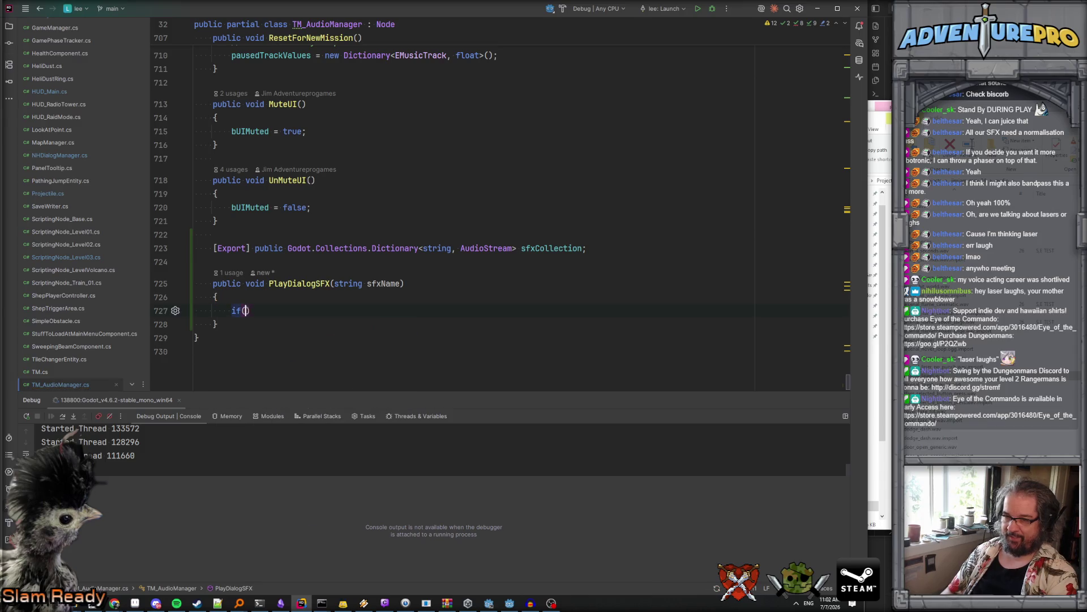
{"action": "key", "text": "Return"}
{"action": "type", "text": ".co"}
{"action": "key", "text": "Return"}
{"action": "type", "text": "sc"}
{"action": "key", "text": "BackSpace"}
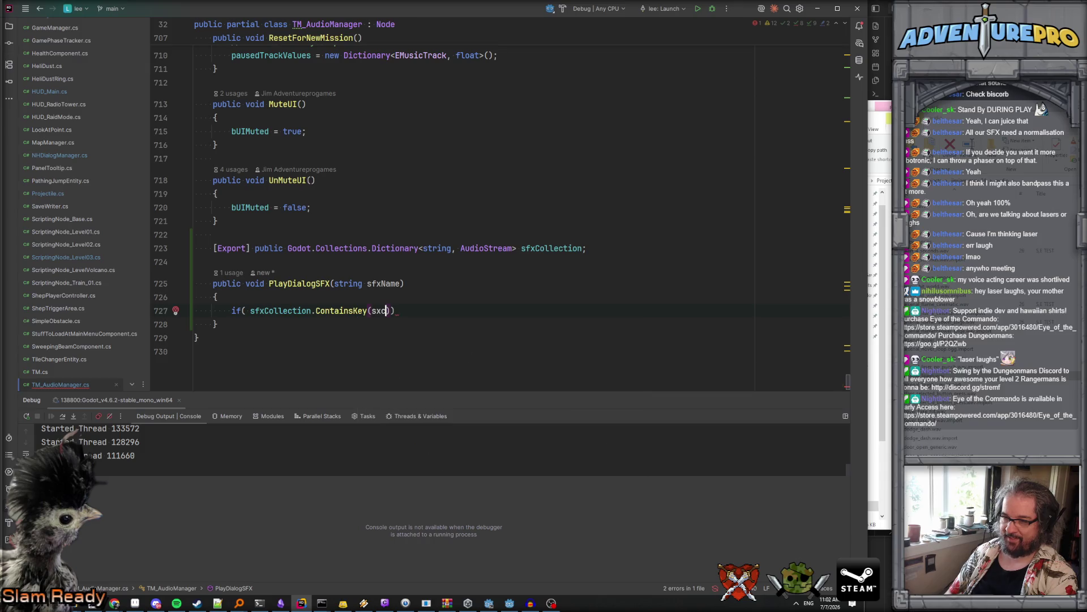
{"action": "type", "text": "f"}
{"action": "key", "text": "Return"}
{"action": "type", "text": ")"}
Step: Fill the if block with PlayUIFX(sfxCollection[sfxName]);
{"action": "key", "text": "Return"}
{"action": "type", "text": "{"}
{"action": "key", "text": "Return"}
{"action": "type", "text": "Play"}
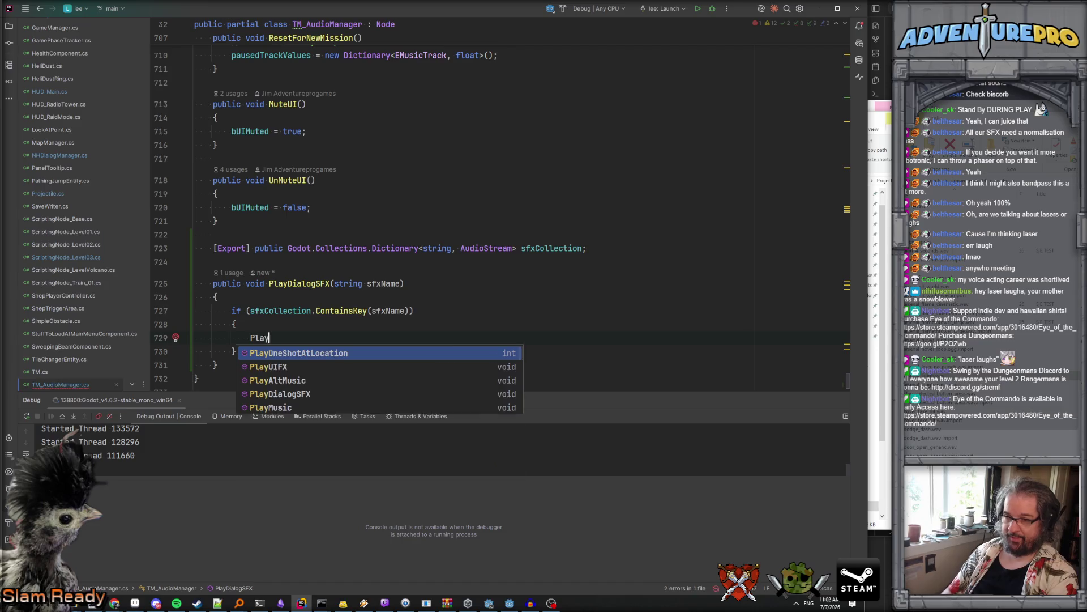
{"action": "key", "text": "Down"}
{"action": "key", "text": "Return"}
{"action": "type", "text": "sf);"}
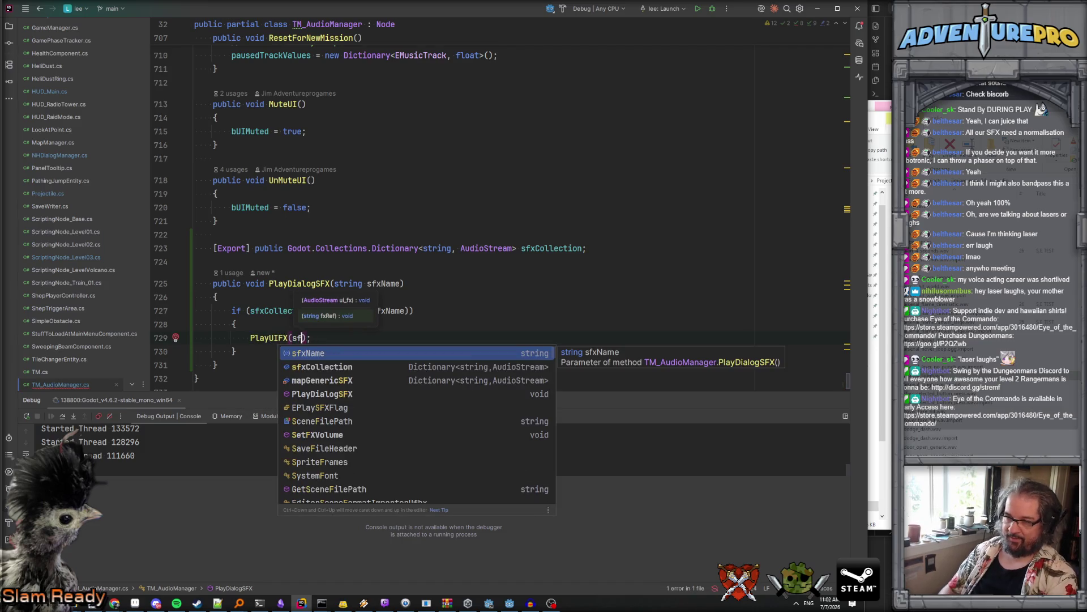
{"action": "key", "text": "Down"}
{"action": "key", "text": "Return"}
{"action": "type", "text": "p[;"}
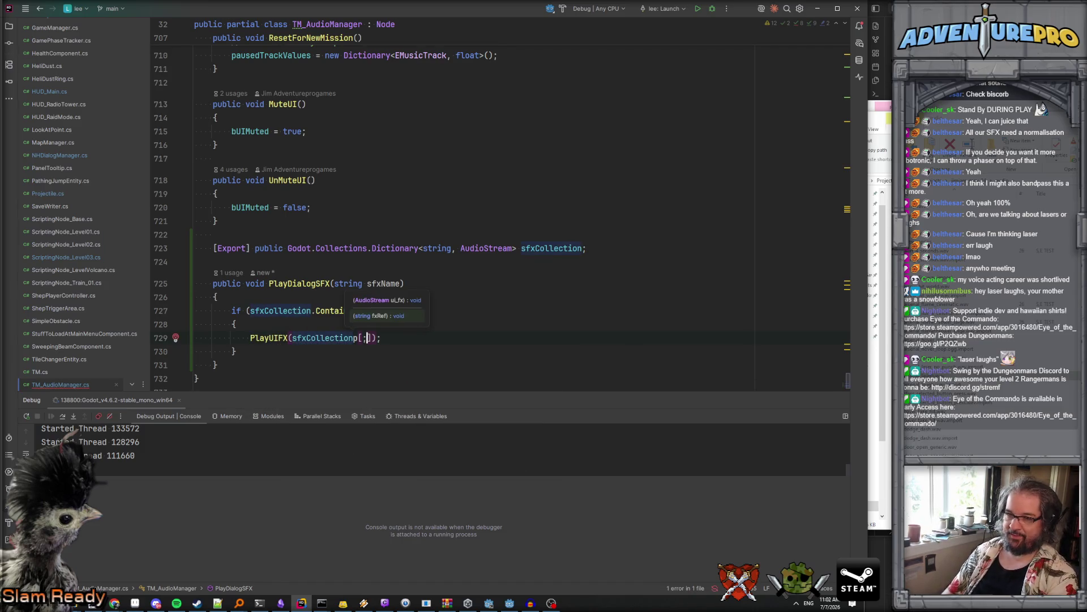
{"action": "key", "text": "BackSpace"}
{"action": "key", "text": "BackSpace"}
{"action": "type", "text": "[sf"}
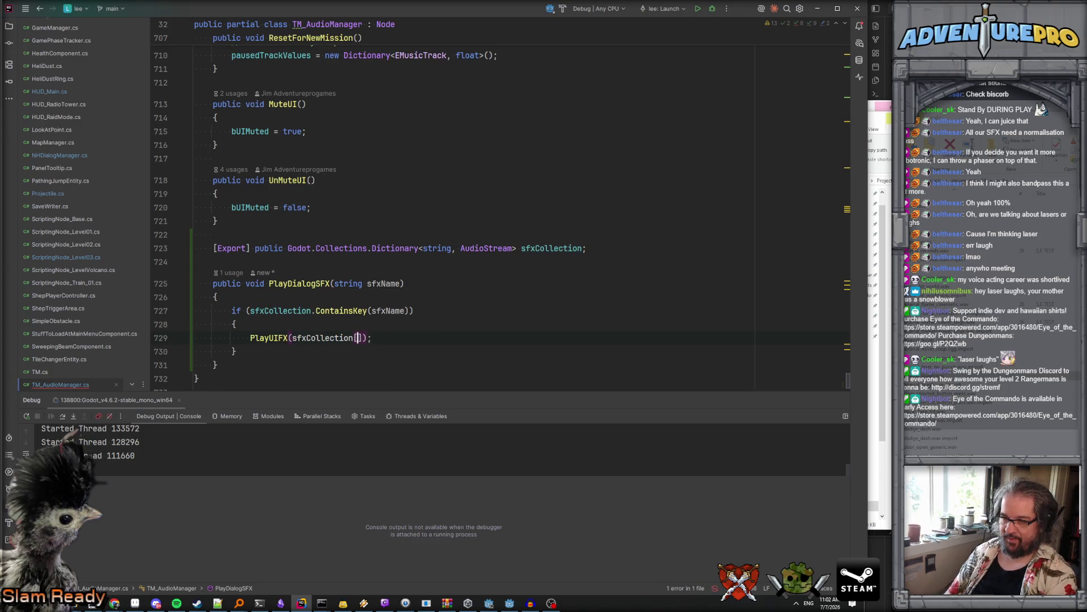
{"action": "key", "text": "Return"}
{"action": "key", "text": "Down"}
{"action": "key", "text": "Down"}
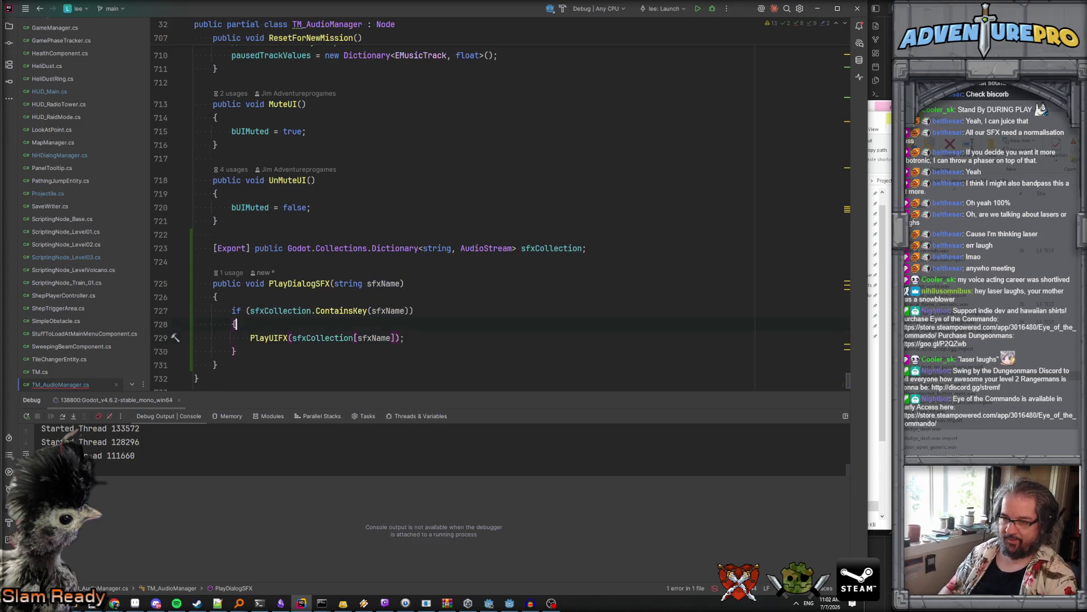
Step: Duplicate the sfxCollection field line twice and undo each duplicate, leaving it unchanged
{"action": "left_click", "coordinate": [539, 248]}
{"action": "key", "text": "ctrl+d"}
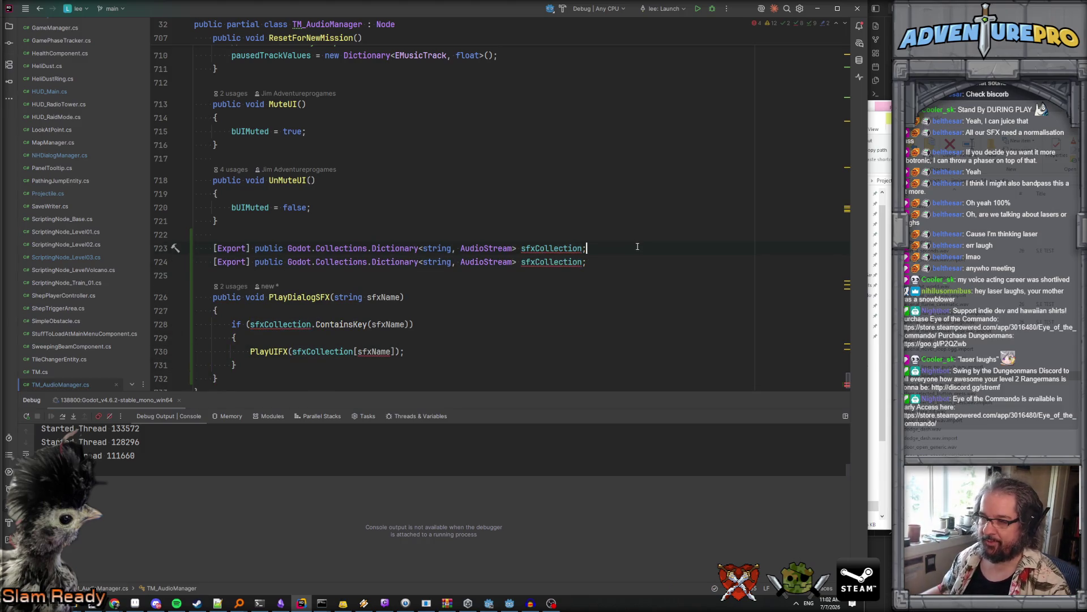
{"action": "key", "text": "ctrl+z"}
{"action": "left_click", "coordinate": [614, 248]}
{"action": "key", "text": "ctrl+d"}
{"action": "key", "text": "ctrl+z"}
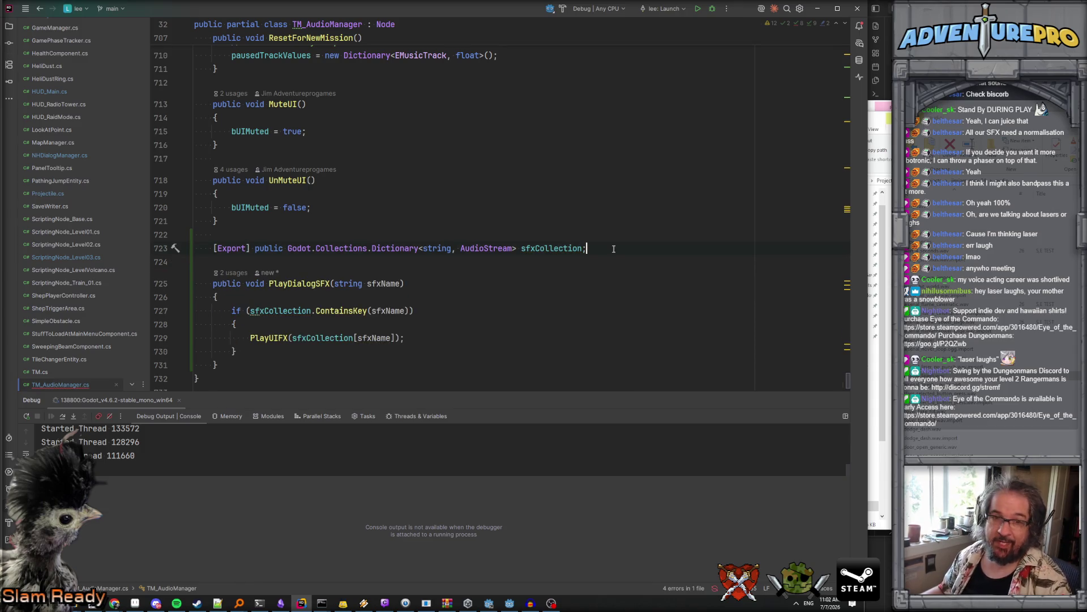
{"action": "left_click", "coordinate": [510, 604]}
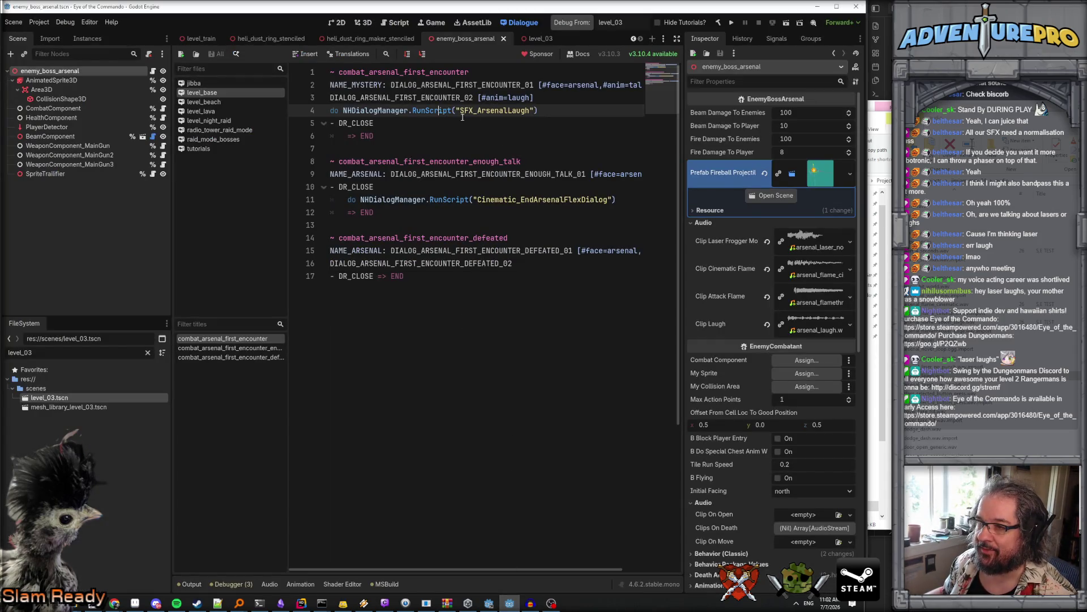
Step: Change line 4's RunScript call to PlaySFX("ArsenalLaugh"), dropping the SFX_ prefix
{"action": "double_click", "coordinate": [435, 110]}
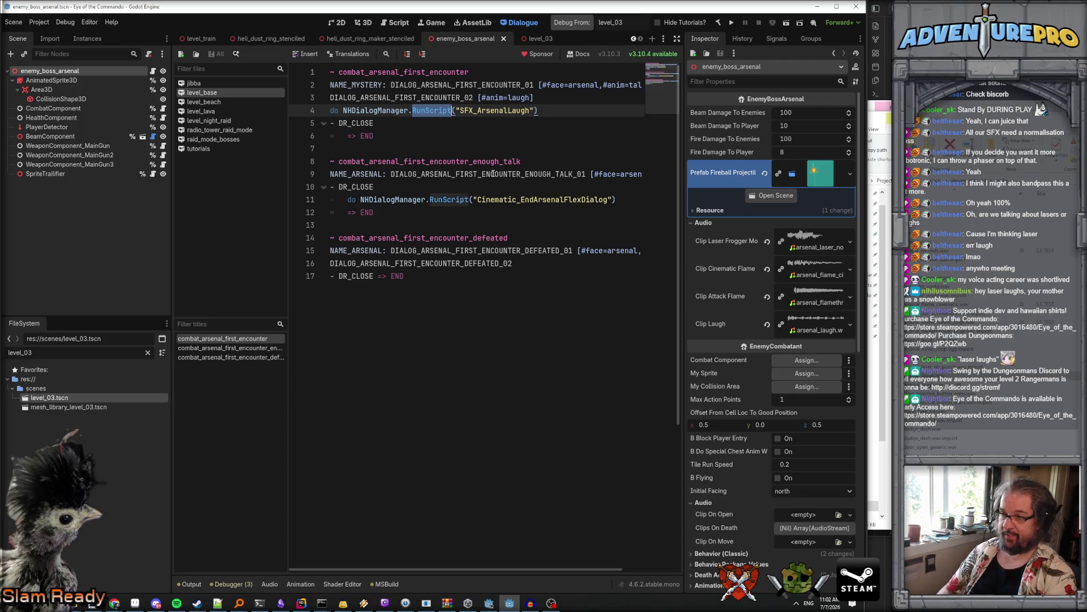
{"action": "type", "text": "PlaySFX"}
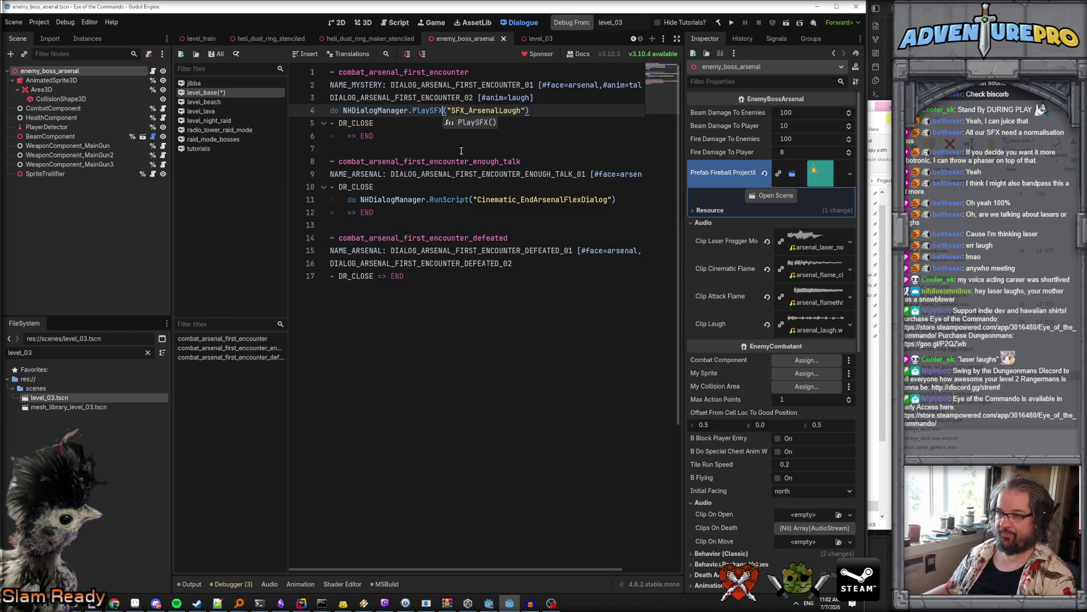
{"action": "left_click", "coordinate": [467, 111]}
{"action": "left_click_drag", "start_coordinate": [469, 110], "coordinate": [451, 111]}
{"action": "key", "text": "BackSpace"}
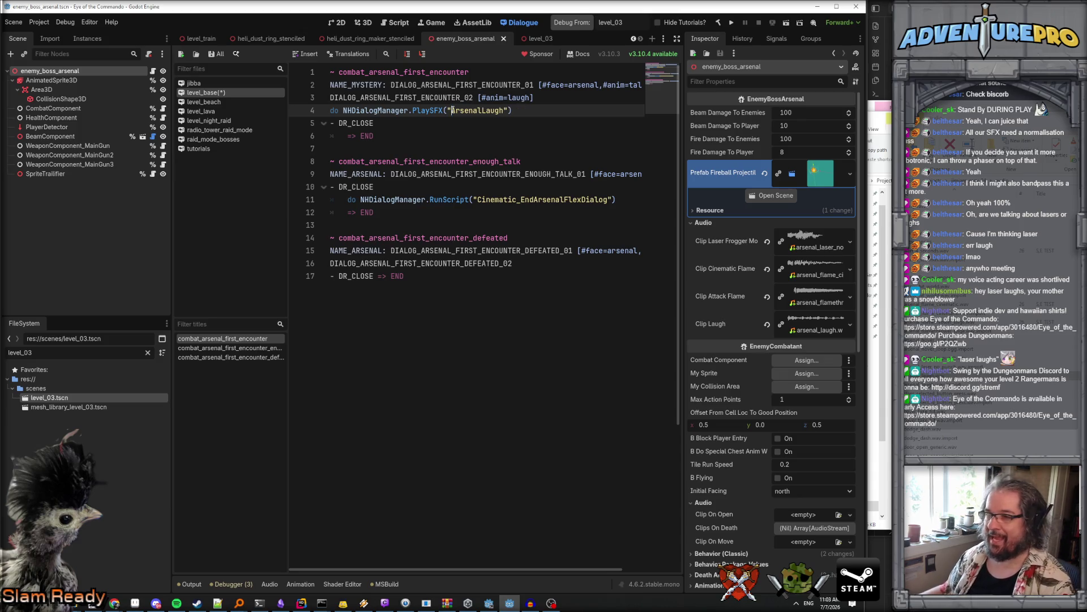
{"action": "left_click_drag", "start_coordinate": [453, 110], "coordinate": [505, 110]}
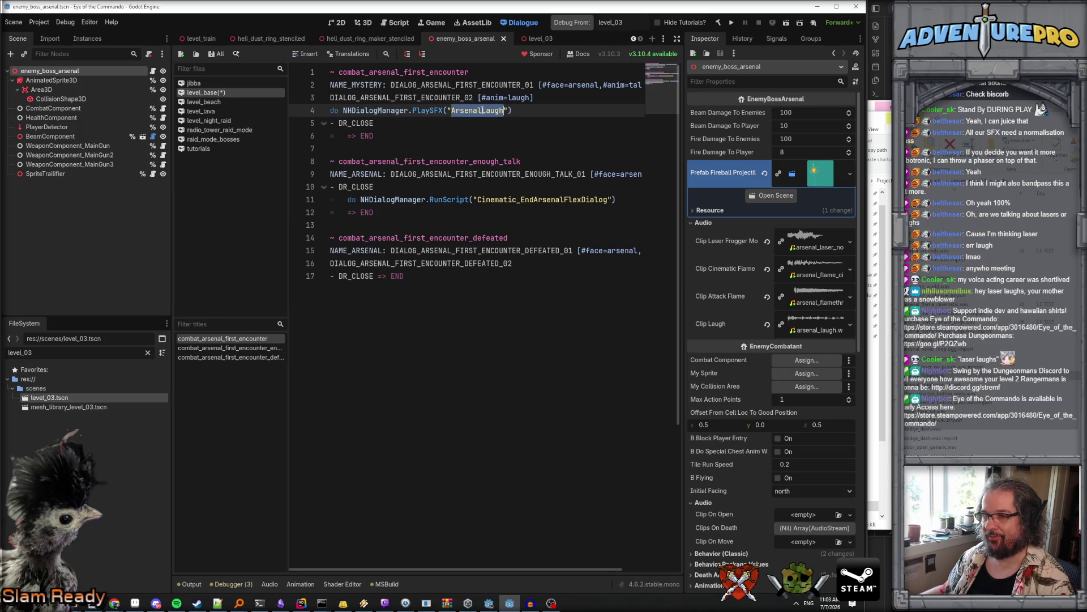
Step: Save the dialogue file and filter the FileSystem by 'tm_au'
{"action": "key", "text": "ctrl+s"}
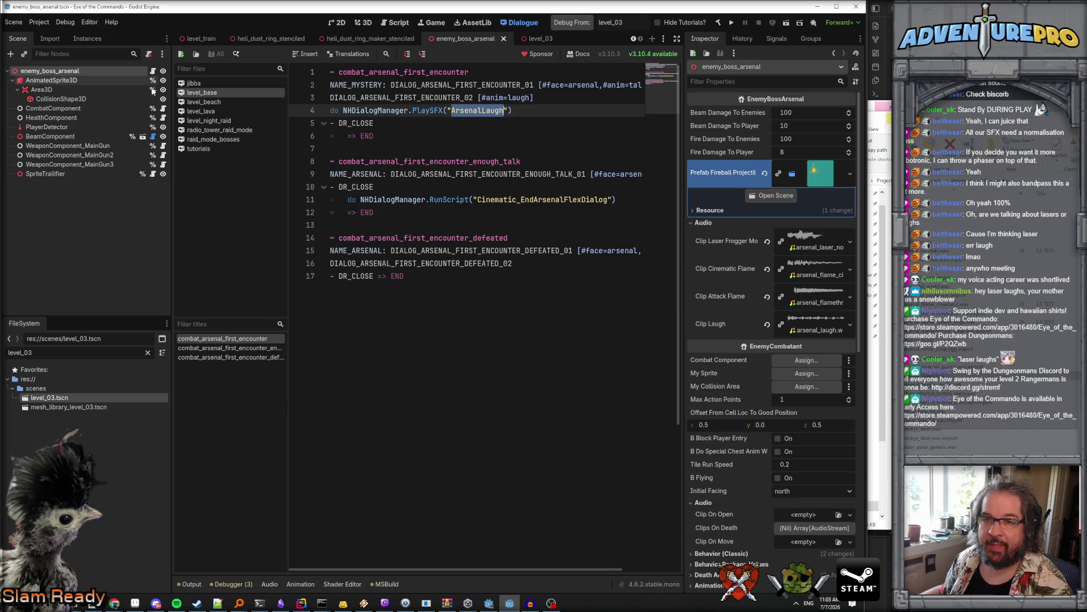
{"action": "left_click_drag", "start_coordinate": [33, 352], "coordinate": [6, 352]}
{"action": "type", "text": "tm_au"}
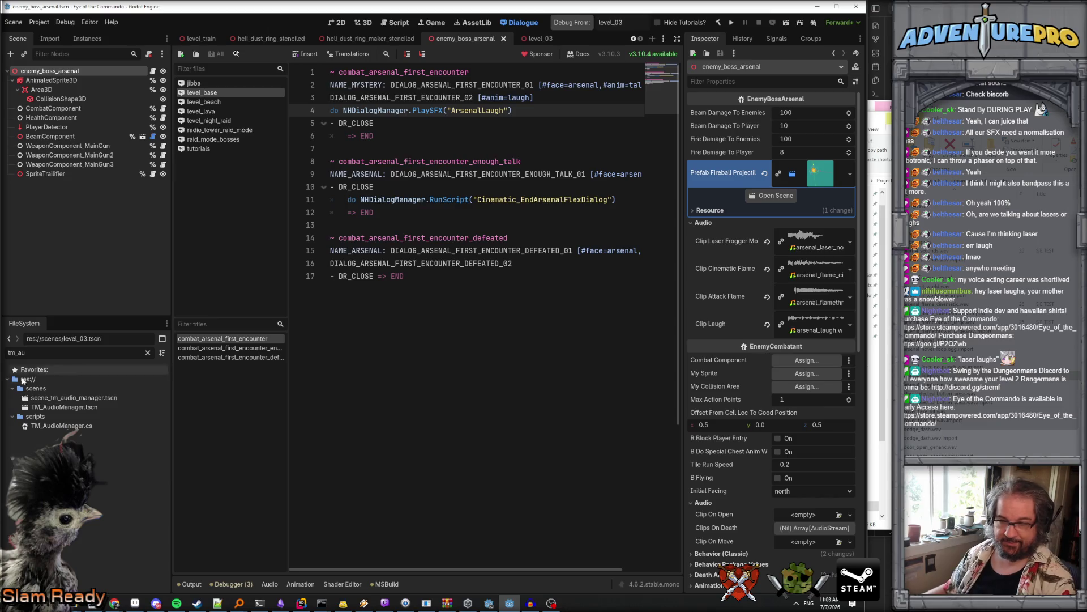
Step: Open TM_AudioManager.tscn in the 2D view and widen the Inspector to check Map Generic Sfx
{"action": "double_click", "coordinate": [45, 407]}
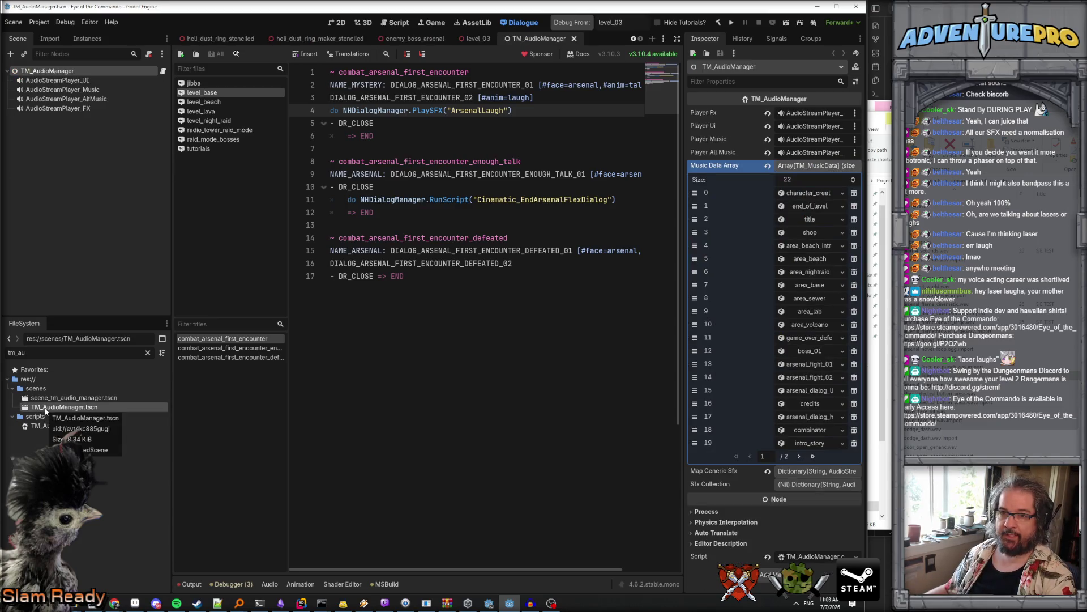
{"action": "left_click", "coordinate": [335, 23]}
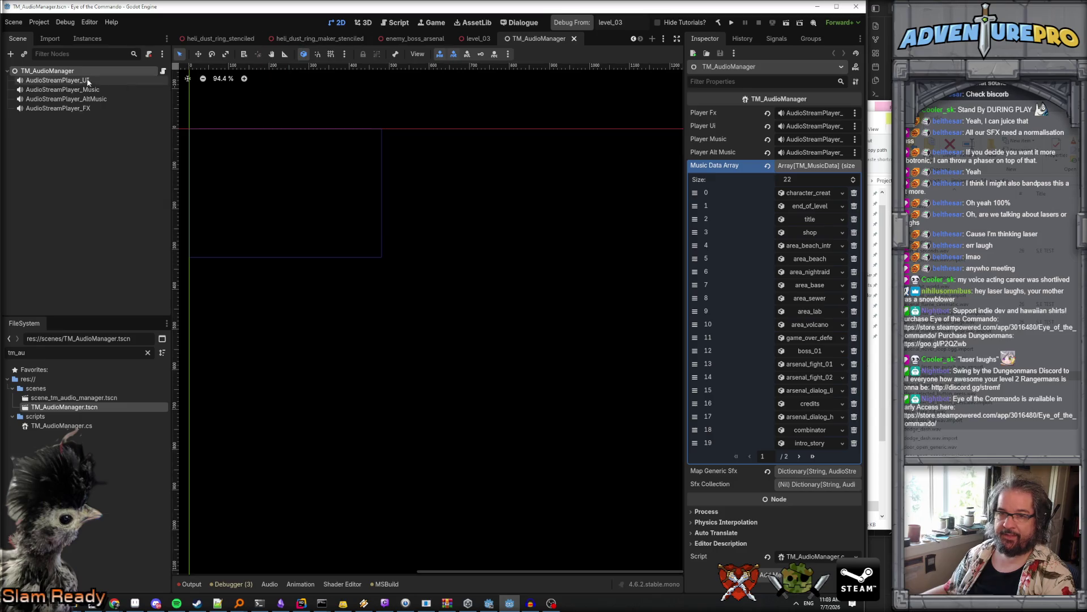
{"action": "left_click_drag", "start_coordinate": [684, 164], "coordinate": [556, 164]}
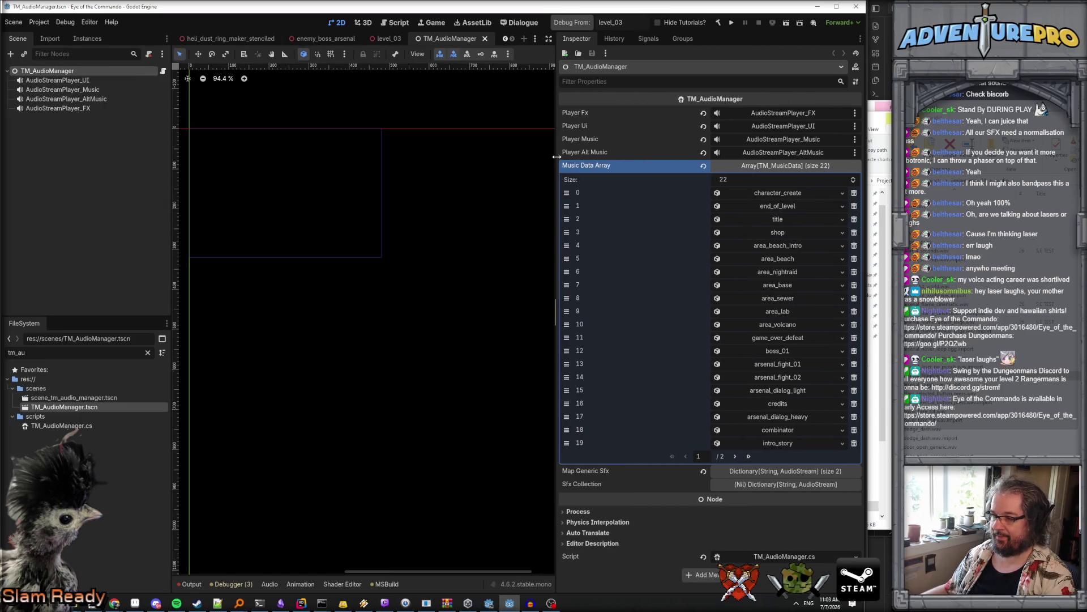
{"action": "left_click", "coordinate": [784, 471]}
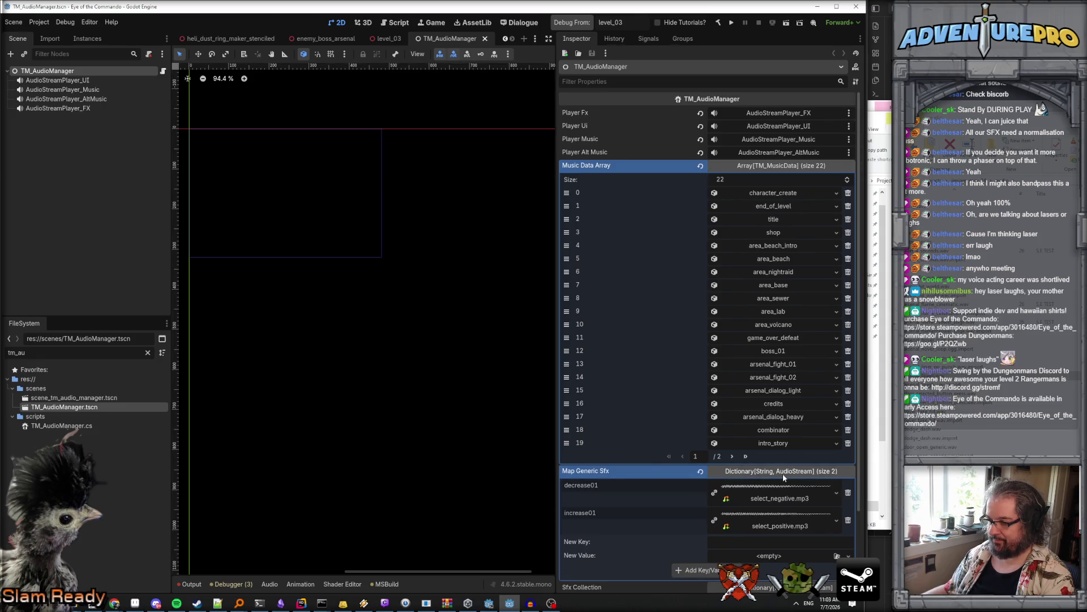
{"action": "left_click", "coordinate": [785, 472]}
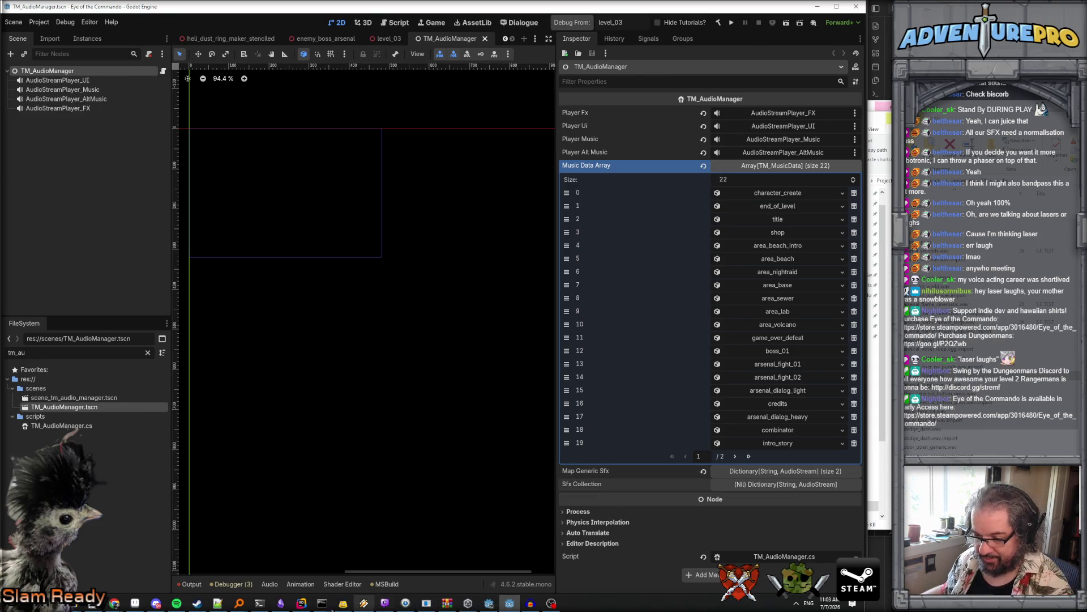
Step: Delete the sfxCollection field and PlayDialogSFX method from TM_AudioManager, then find 'generic'
{"action": "left_click", "coordinate": [296, 605]}
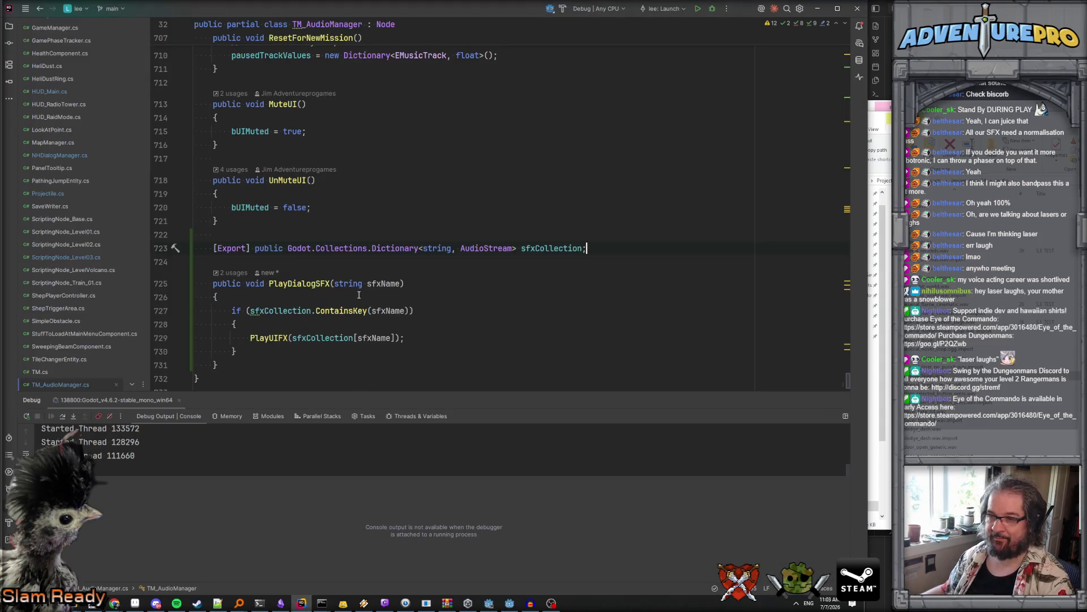
{"action": "left_click_drag", "start_coordinate": [248, 362], "coordinate": [169, 232]}
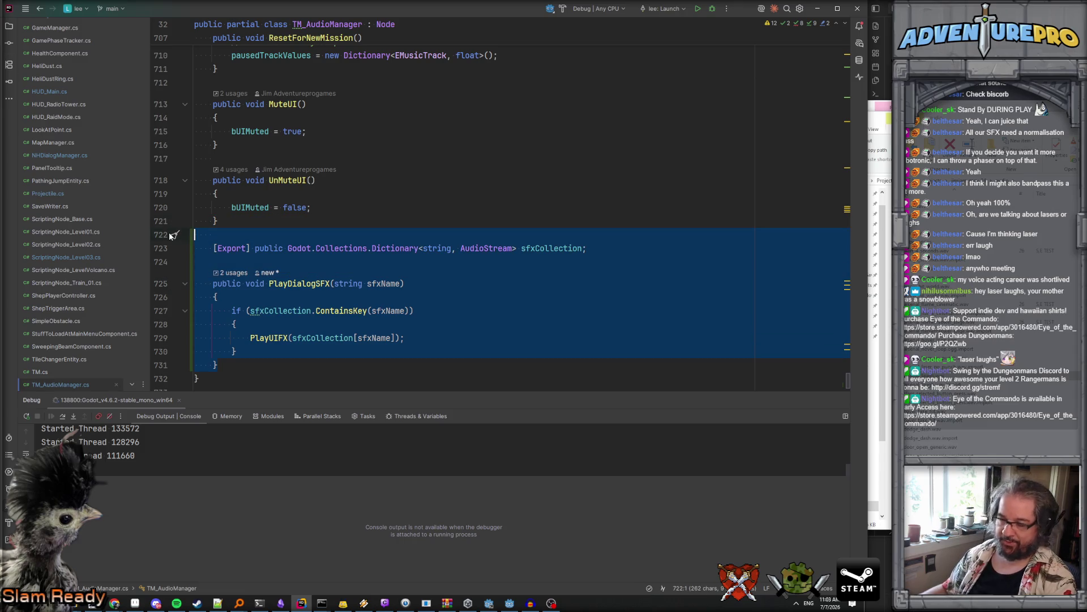
{"action": "key", "text": "Delete"}
{"action": "key", "text": "ctrl+f"}
{"action": "type", "text": "generic"}
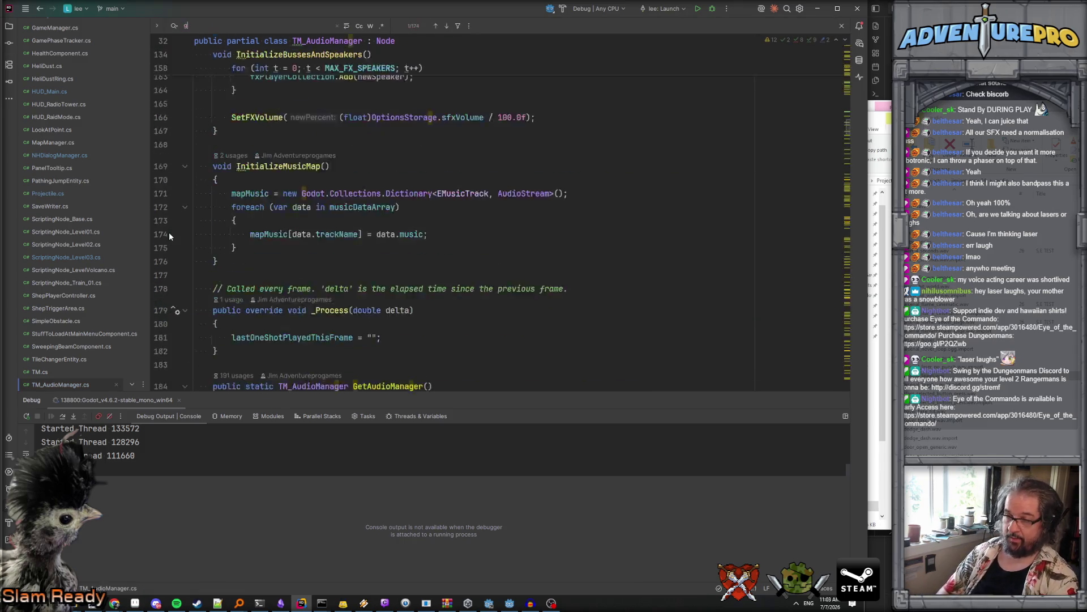
{"action": "key", "text": "Return"}
{"action": "key", "text": "Return"}
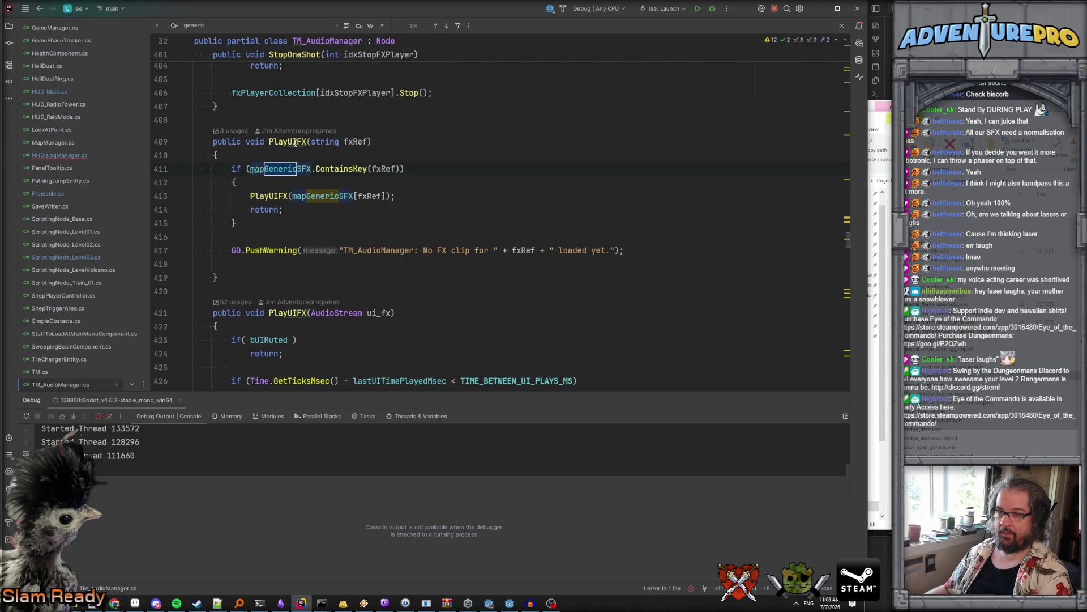
Step: In NHDialogManager, make PlaySFX call PlayUIFX(sfxName) instead of PlayDialogSFX
{"action": "mouse_move", "coordinate": [296, 145]}
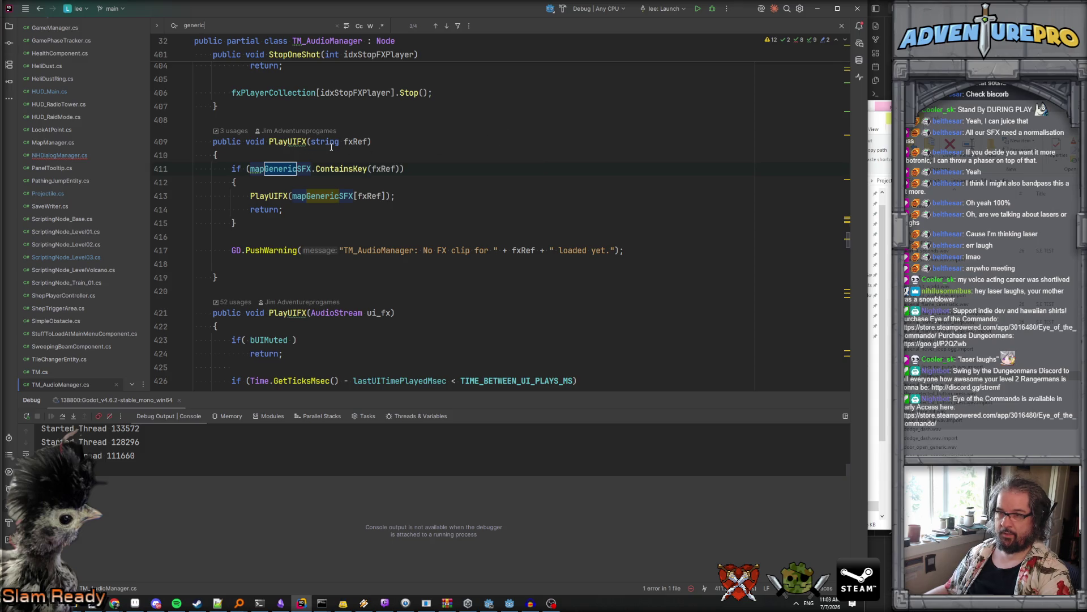
{"action": "left_click", "coordinate": [85, 156]}
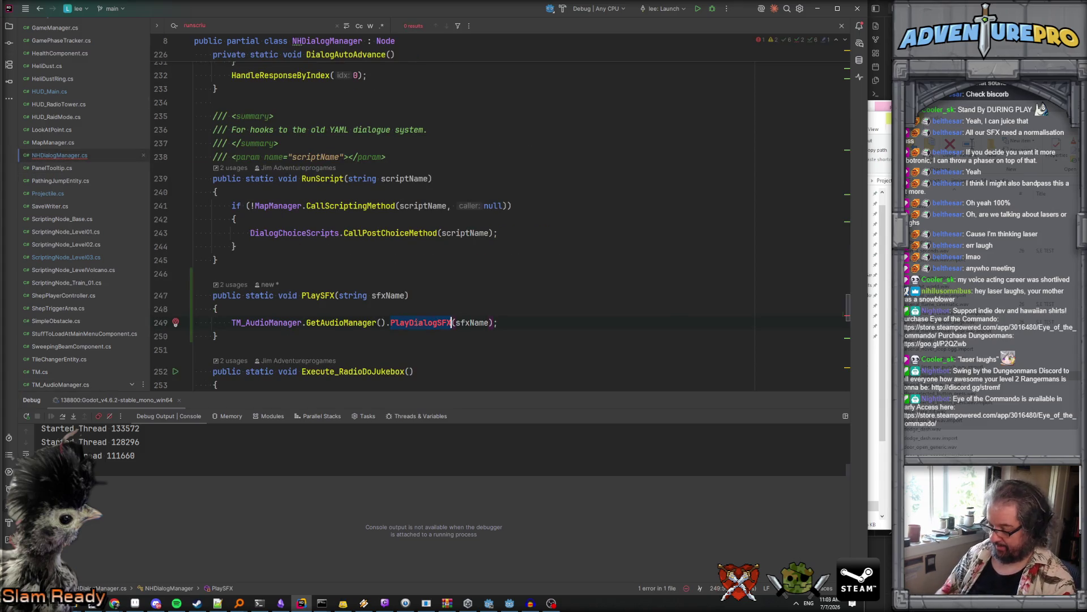
{"action": "type", "text": "PlayUI"}
{"action": "key", "text": "Return"}
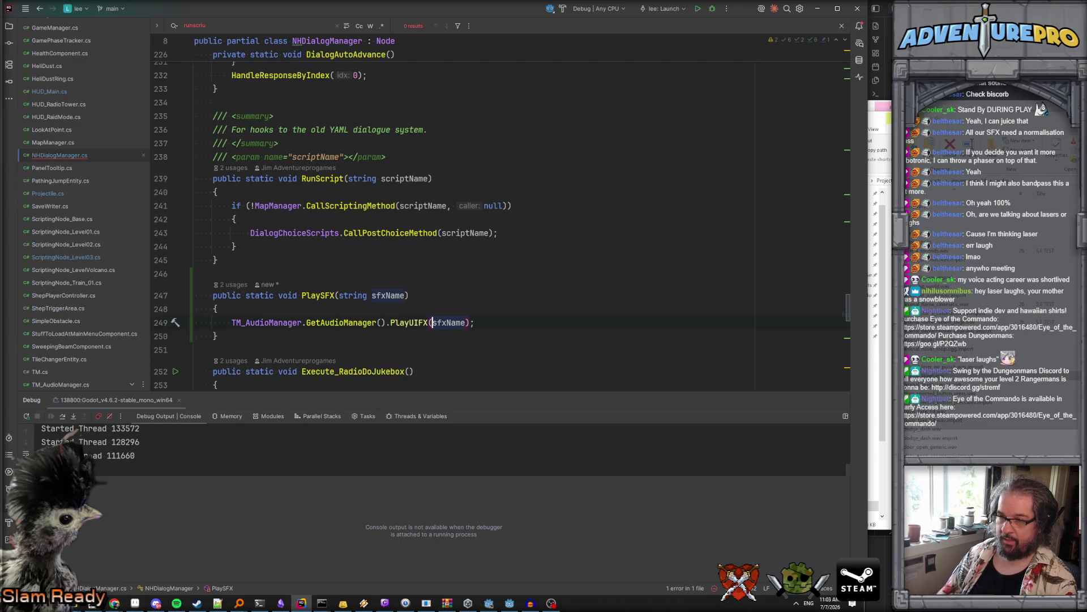
{"action": "key", "text": "F12"}
{"action": "scroll", "coordinate": [610, 333], "scroll_direction": "down", "scroll_amount": 15}
{"action": "scroll", "coordinate": [611, 332], "scroll_direction": "up", "scroll_amount": 1}
{"action": "key", "text": "alt+Tab"}
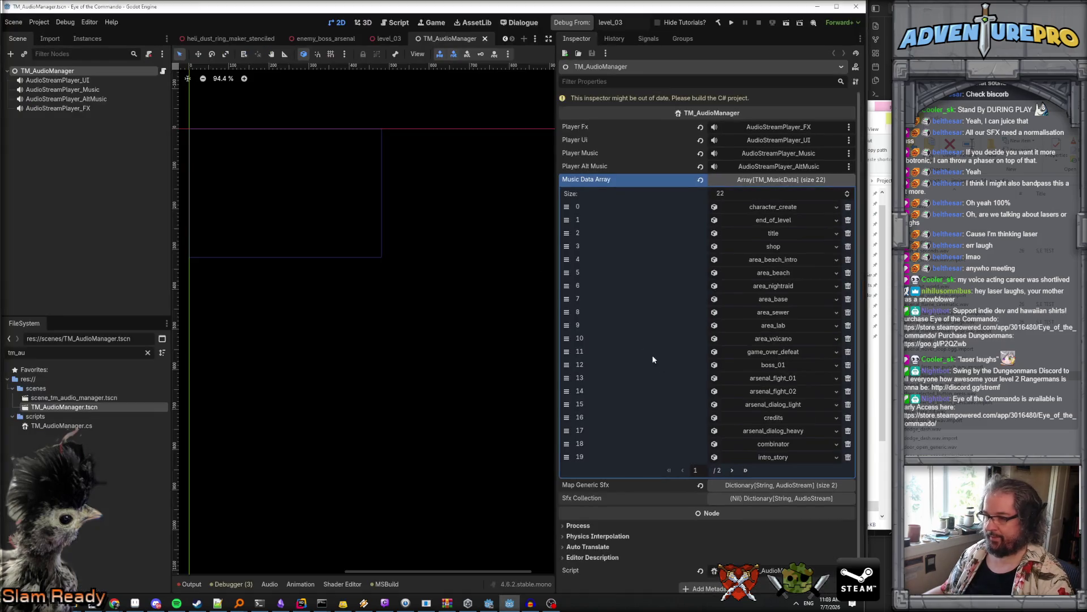
Step: Expand Map Generic Sfx, enter key ArsenalLaugh with arsenal_laugh.wav as value, and save
{"action": "left_click", "coordinate": [754, 486]}
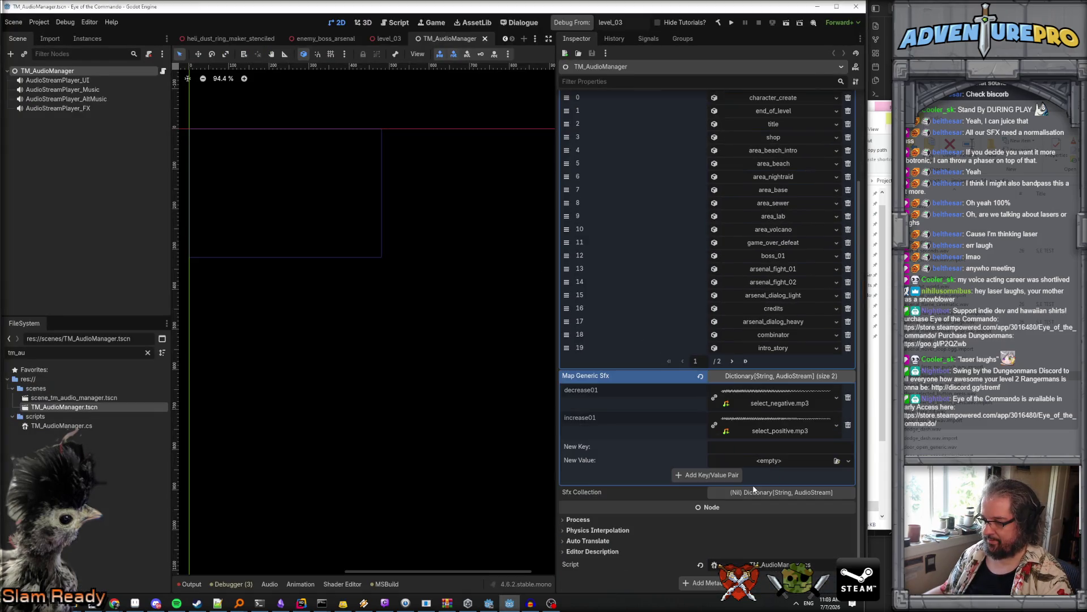
{"action": "left_click", "coordinate": [763, 450]}
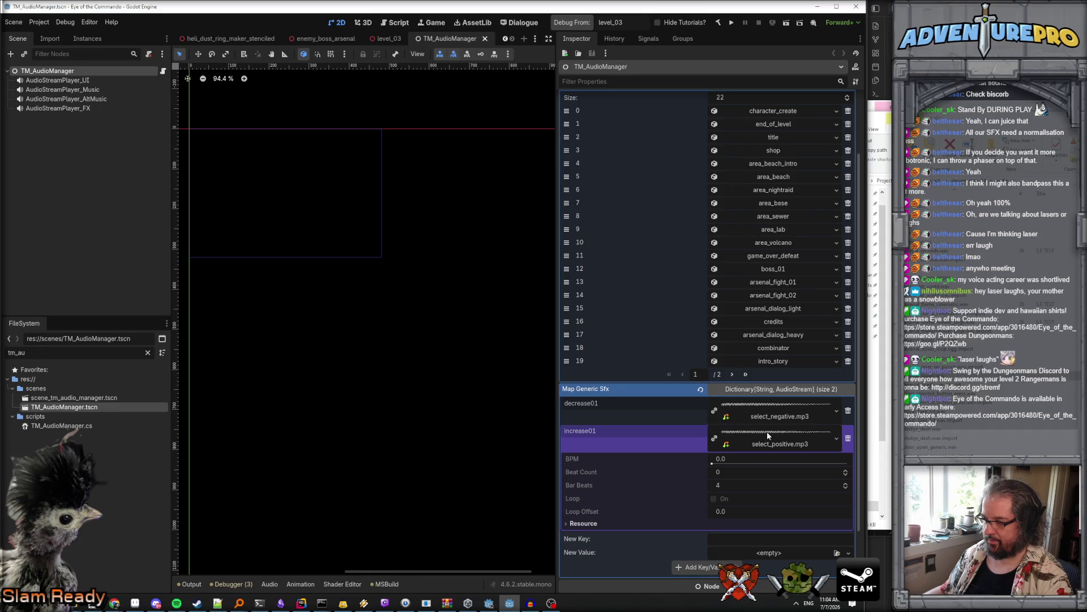
{"action": "left_click", "coordinate": [767, 430]}
{"action": "left_click", "coordinate": [762, 459]}
{"action": "type", "text": "ArsenalLaugh"}
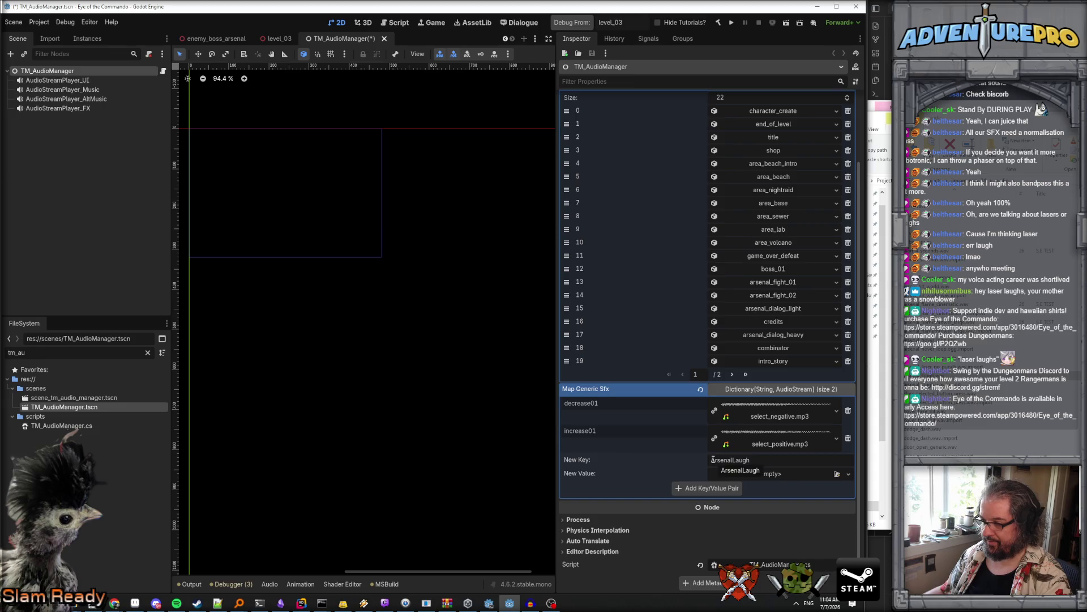
{"action": "left_click", "coordinate": [749, 476]}
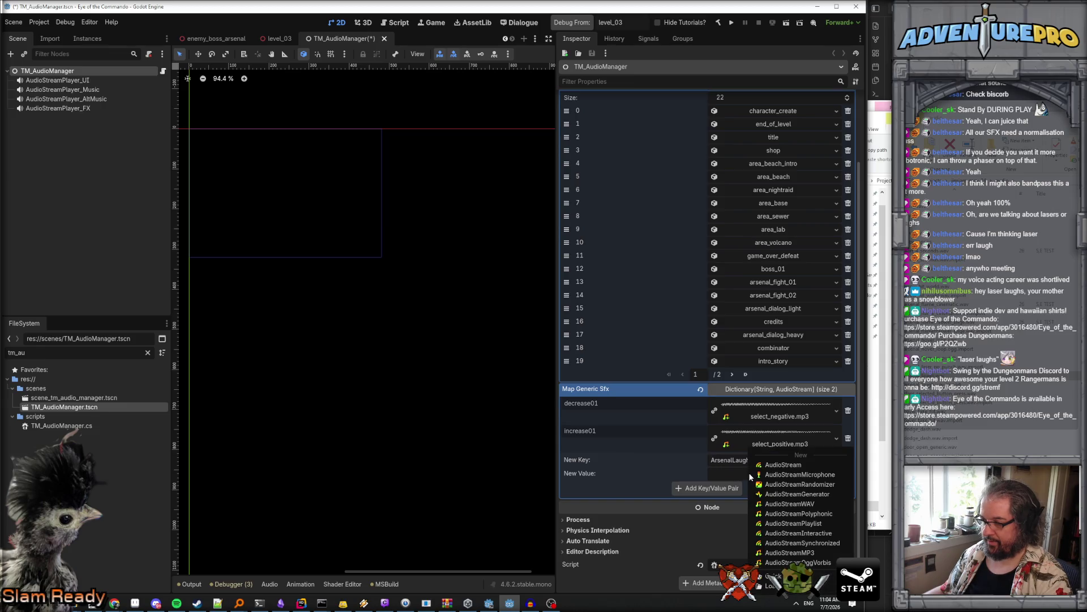
{"action": "left_click", "coordinate": [771, 570]}
{"action": "type", "text": "laugh"}
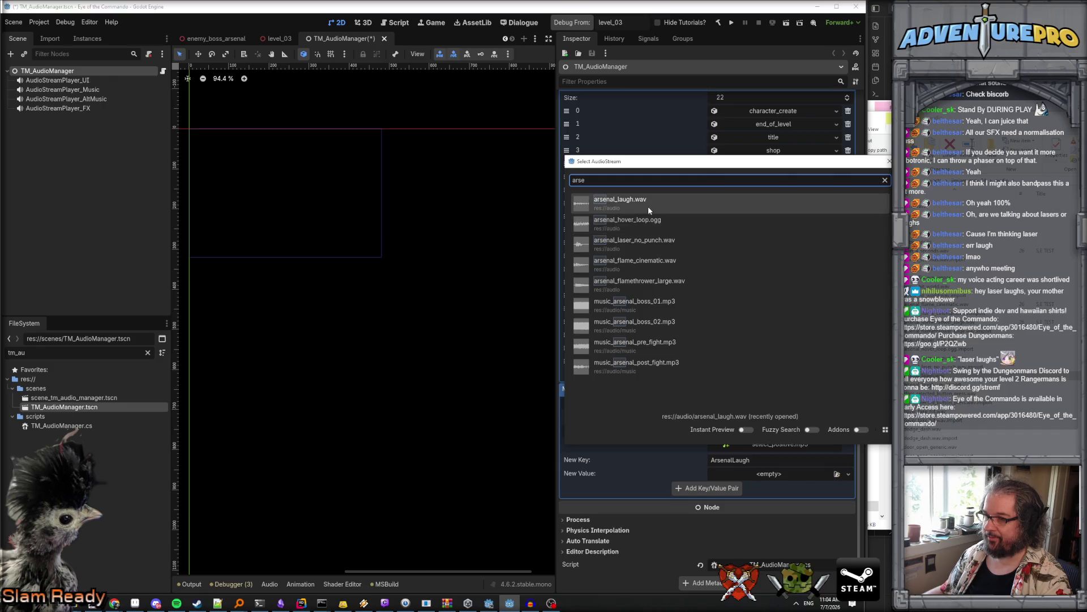
{"action": "double_click", "coordinate": [647, 205]}
{"action": "key", "text": "ctrl+s"}
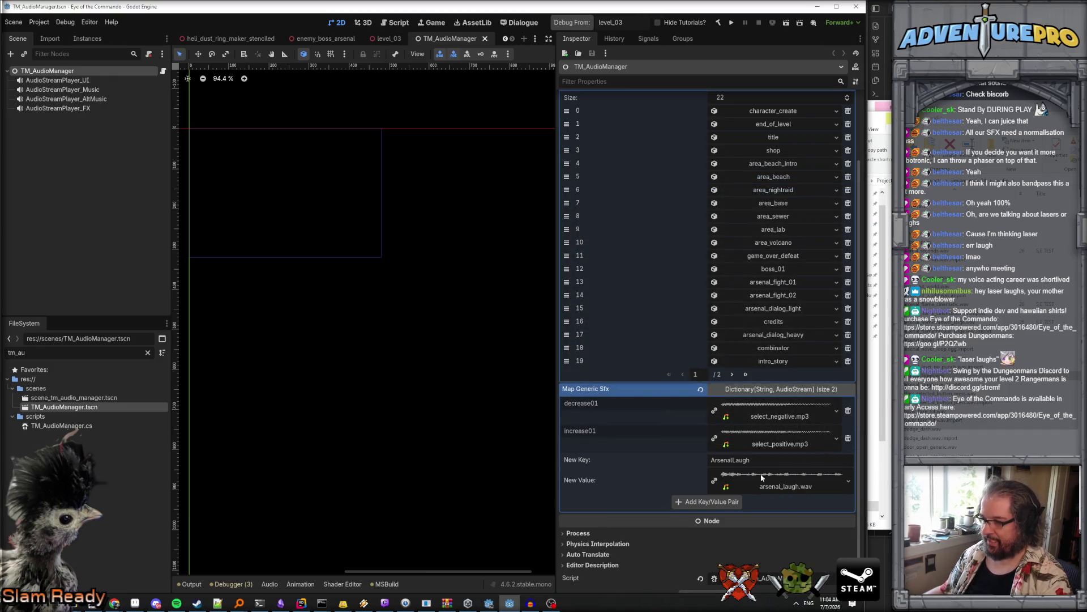
Step: Add the ArsenalLaugh pair, inspect its arsenal_laugh.wav resource, then delete that entry
{"action": "left_click", "coordinate": [706, 502]}
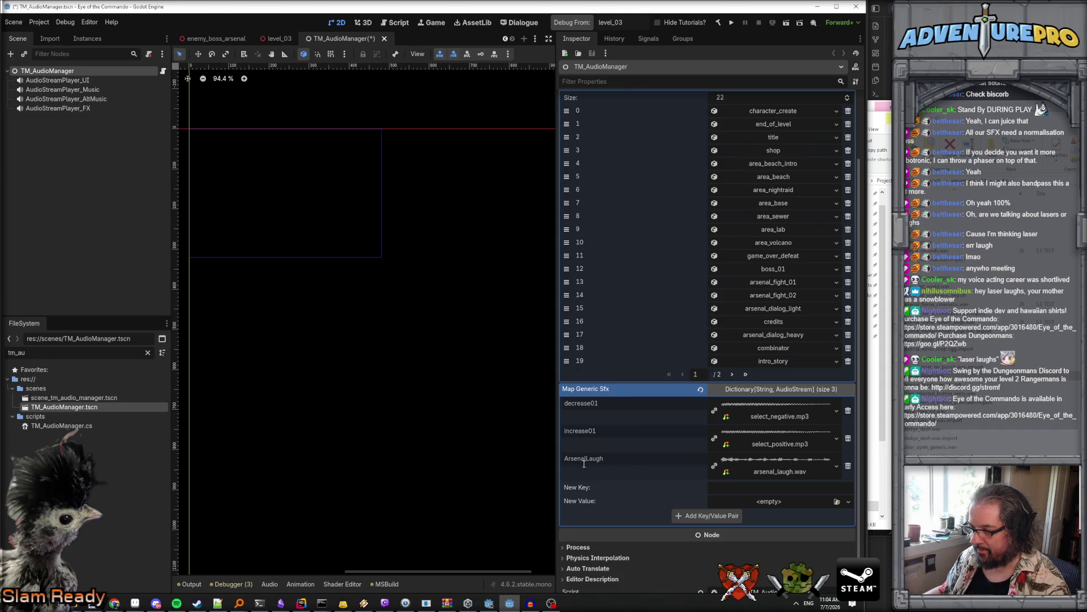
{"action": "left_click", "coordinate": [827, 468]}
{"action": "left_click", "coordinate": [837, 466]}
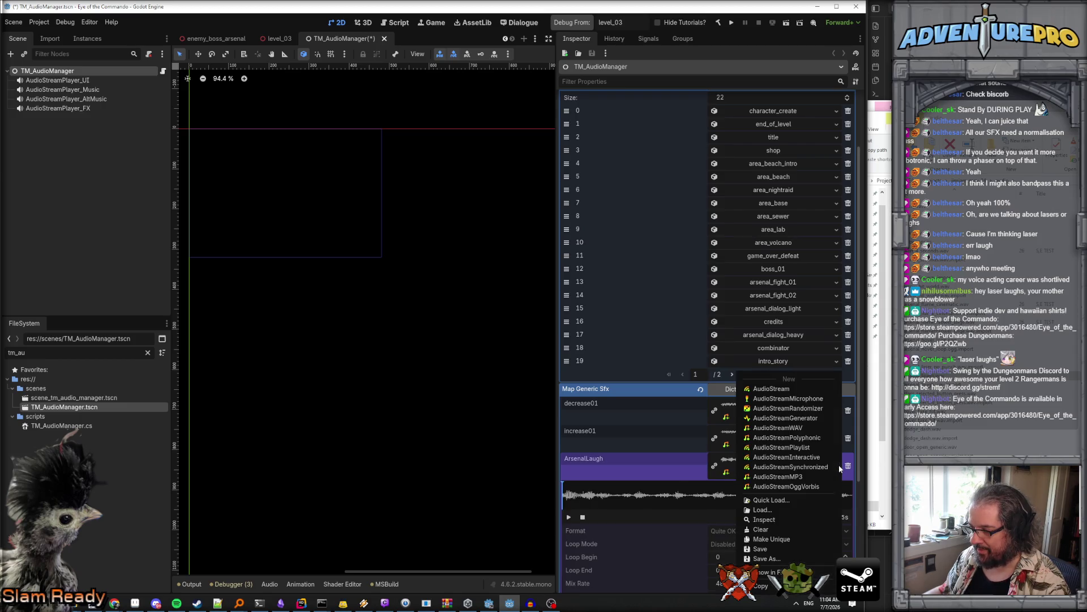
{"action": "left_click", "coordinate": [708, 470]}
{"action": "scroll", "coordinate": [632, 469], "scroll_direction": "down", "scroll_amount": 3}
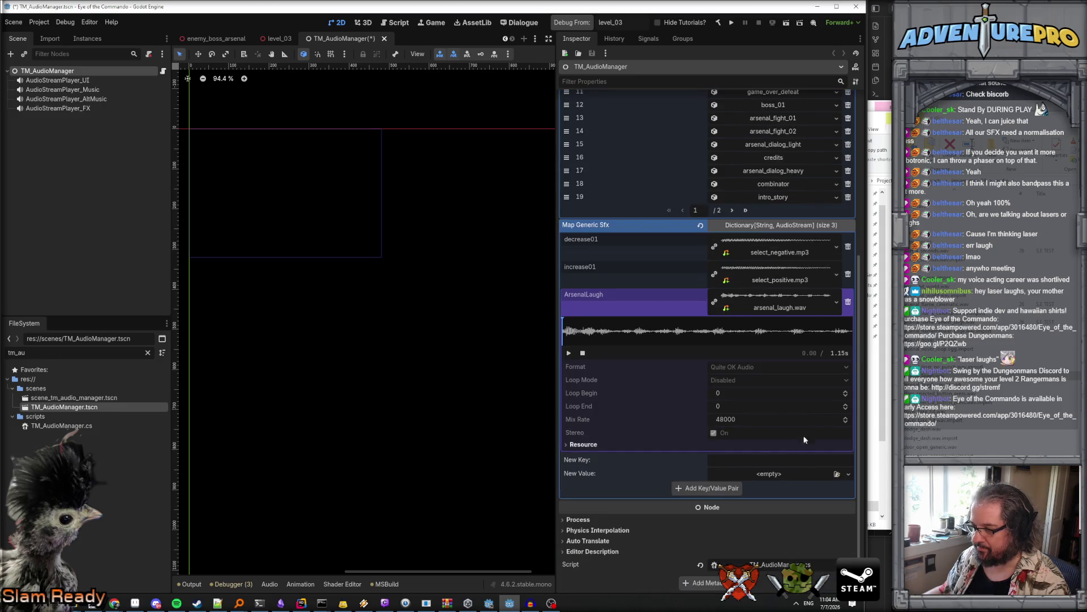
{"action": "left_click", "coordinate": [848, 303]}
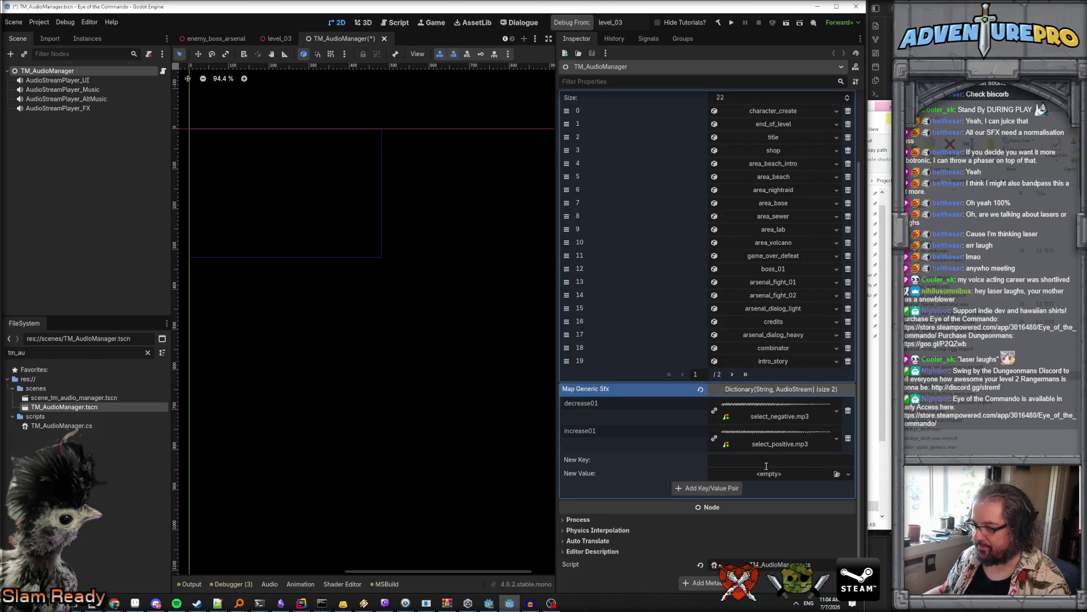
Step: Enter new key arsenal_laugh with value arsenal_laugh.wav and save the scene
{"action": "type", "text": "arsenal_laugh"}
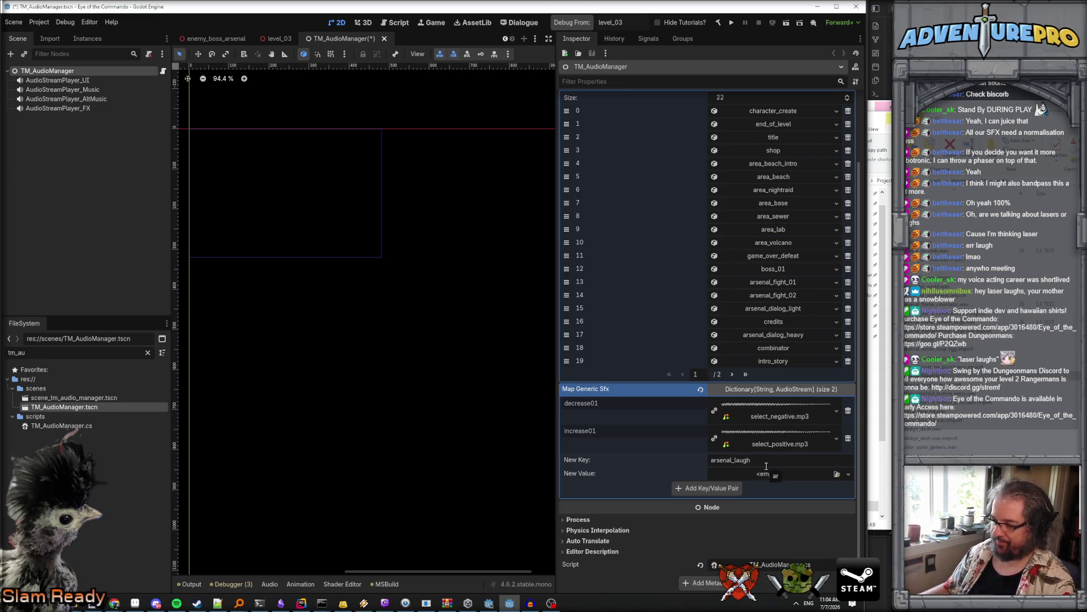
{"action": "left_click", "coordinate": [768, 475]}
{"action": "left_click", "coordinate": [779, 573]}
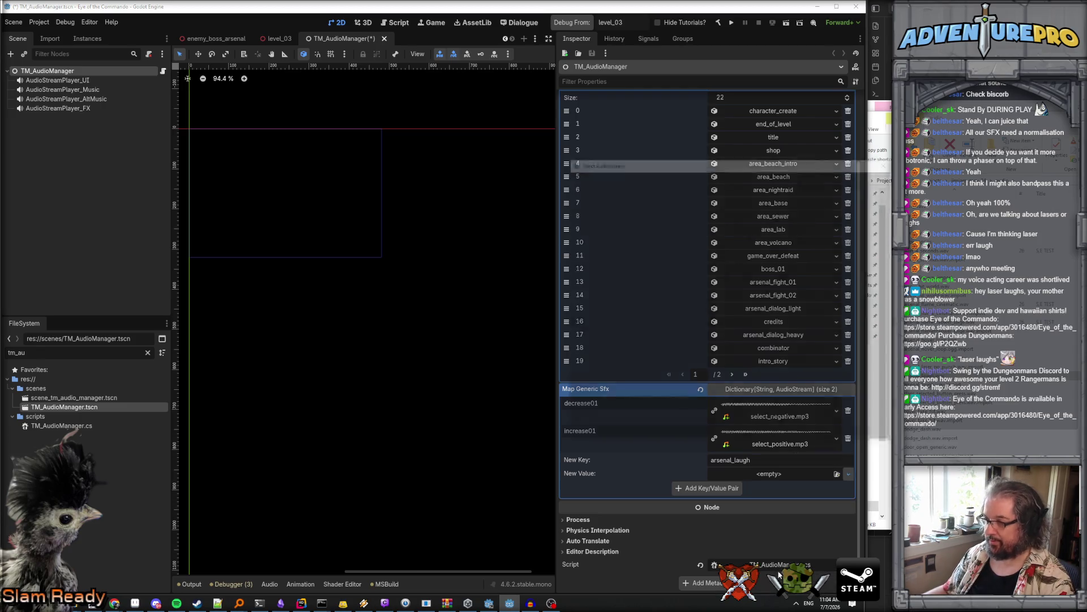
{"action": "double_click", "coordinate": [630, 224]}
{"action": "key", "text": "ctrl+s"}
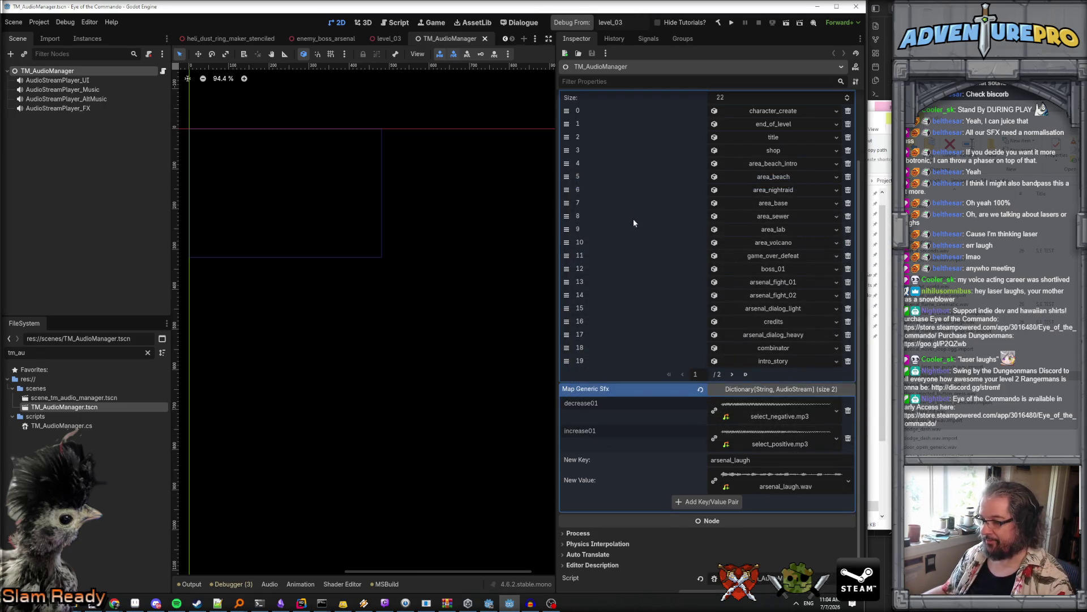
Step: In the Dialogue script, replace ArsenalLaugh on line 4 with arsenal_laugh and save level_base
{"action": "left_click", "coordinate": [518, 22]}
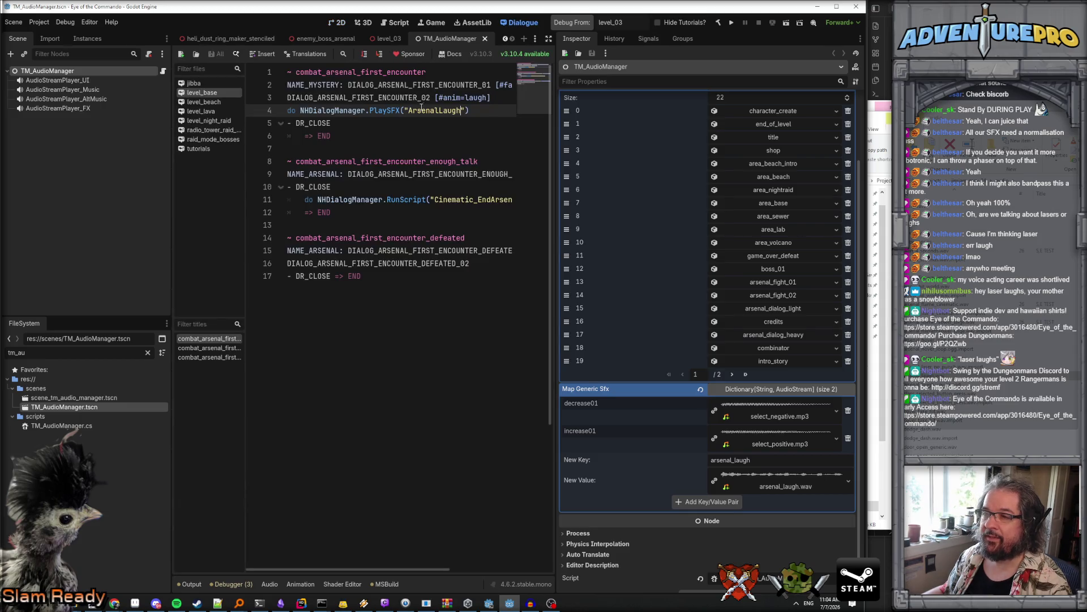
{"action": "double_click", "coordinate": [419, 111]}
{"action": "type", "text": "arsenal_l"}
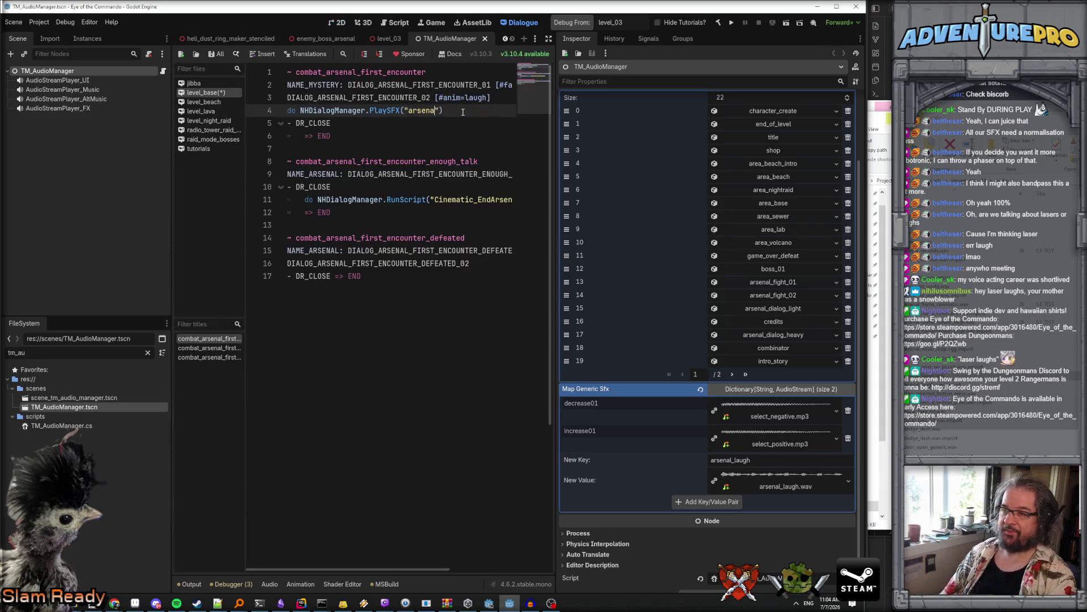
{"action": "type", "text": "augh"}
{"action": "key", "text": "ctrl+s"}
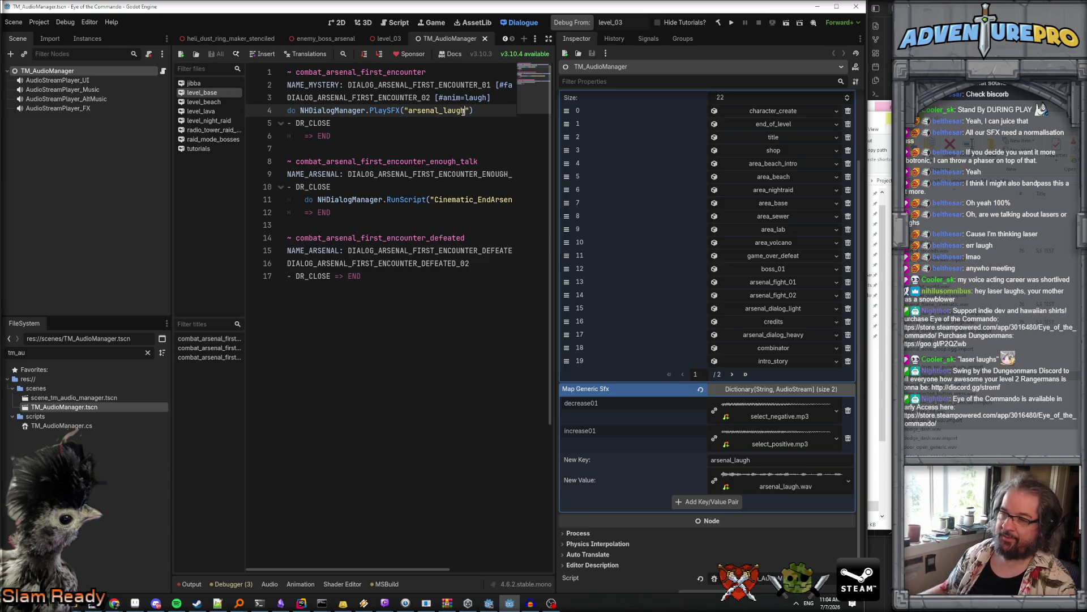
{"action": "left_click", "coordinate": [445, 123]}
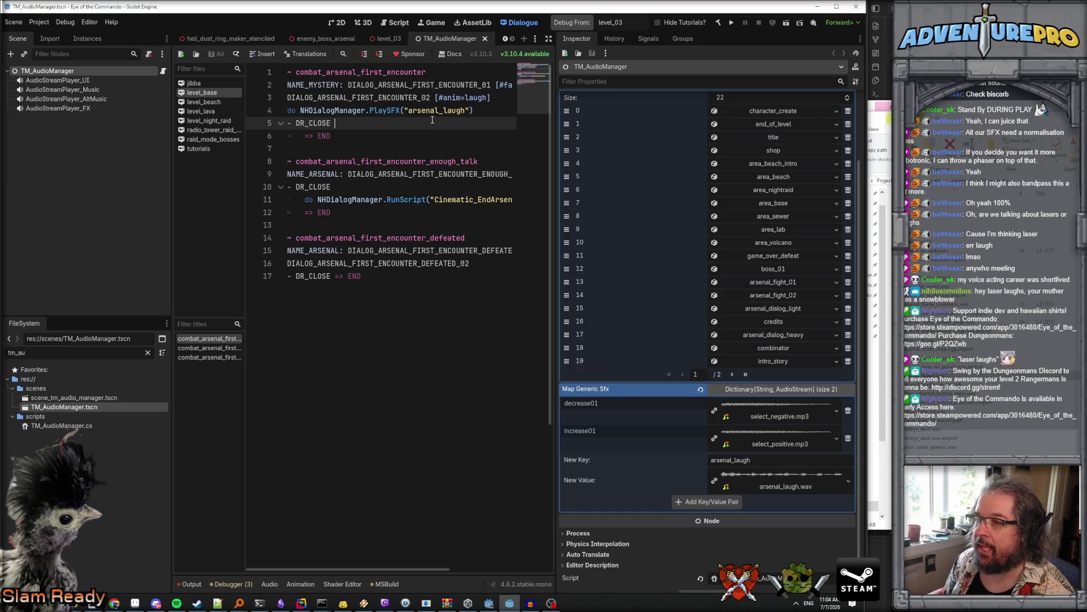
Step: Debug from level_03, dismiss the main loop error, close the failed game and relaunch the run
{"action": "left_click", "coordinate": [575, 25]}
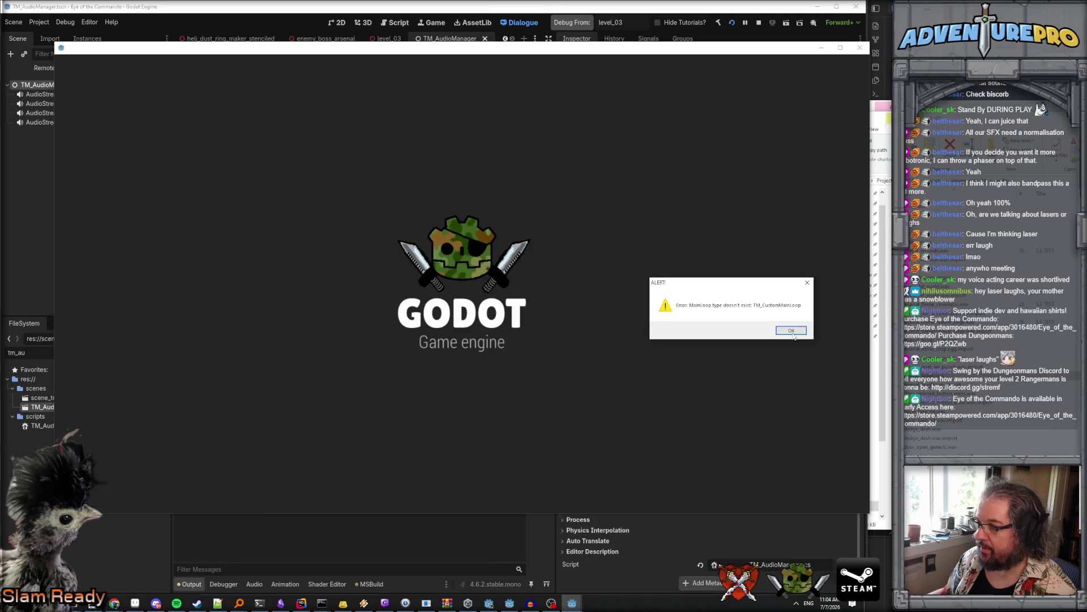
{"action": "left_click", "coordinate": [791, 330]}
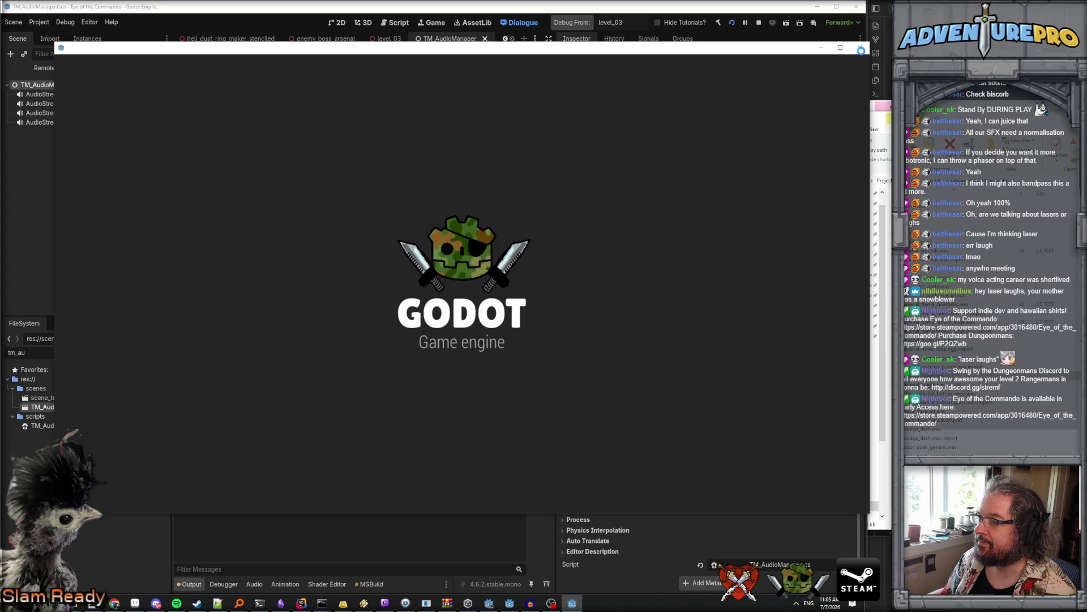
{"action": "left_click", "coordinate": [860, 49]}
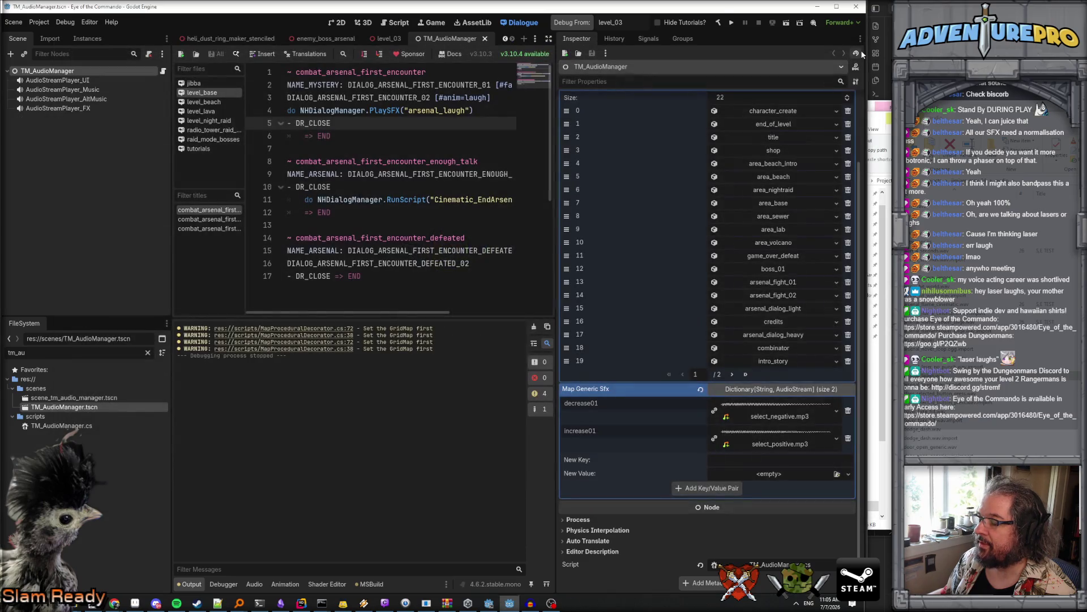
{"action": "left_click", "coordinate": [572, 23]}
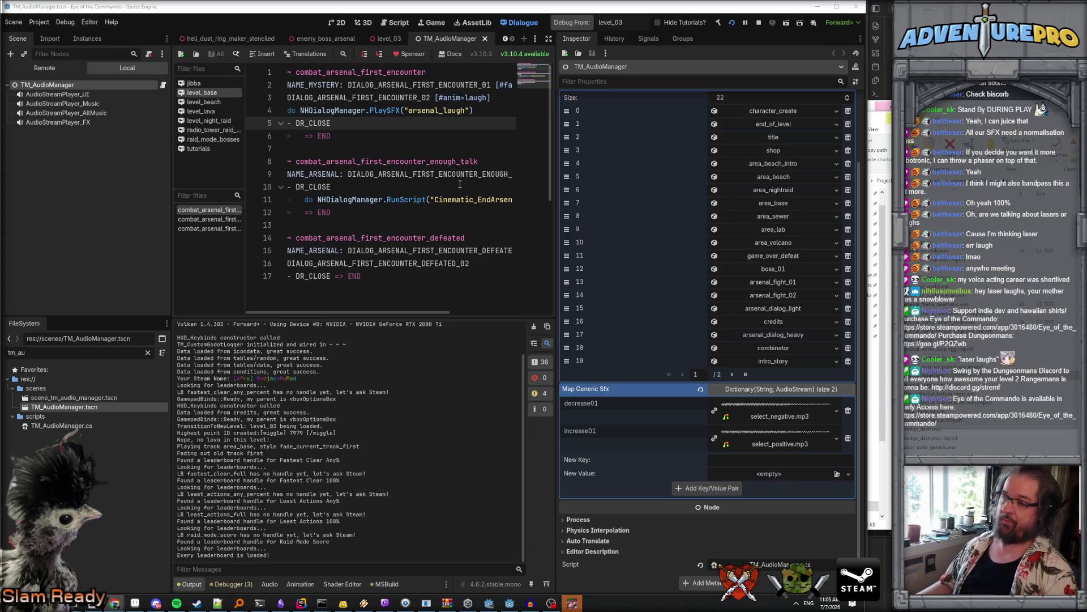
Step: In the running game, teleport to 30 53 via the debug console and enable undying mode
{"action": "left_click", "coordinate": [572, 605]}
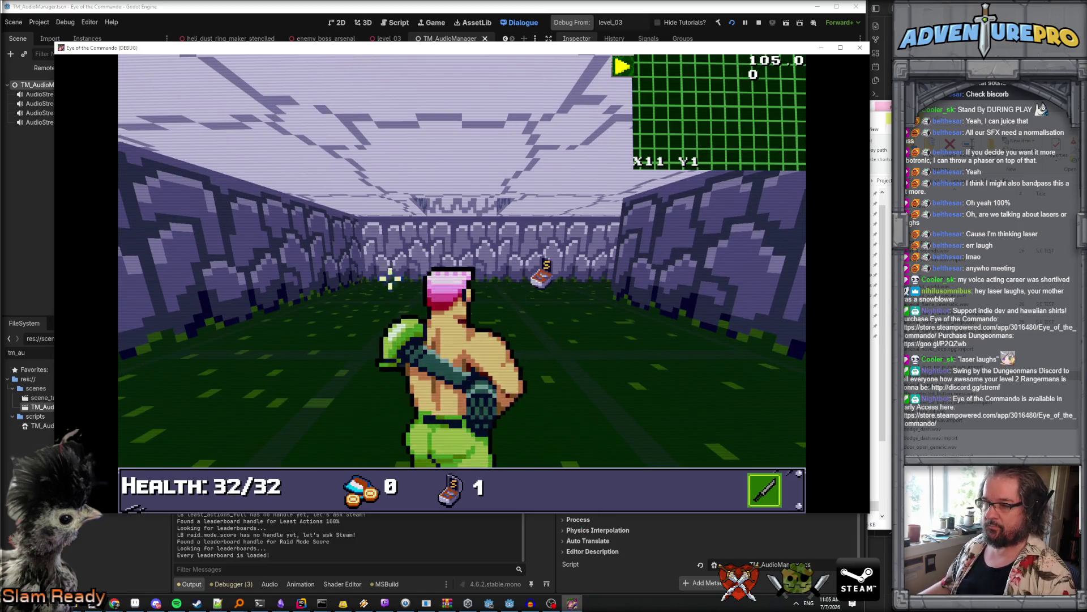
{"action": "key", "text": "grave"}
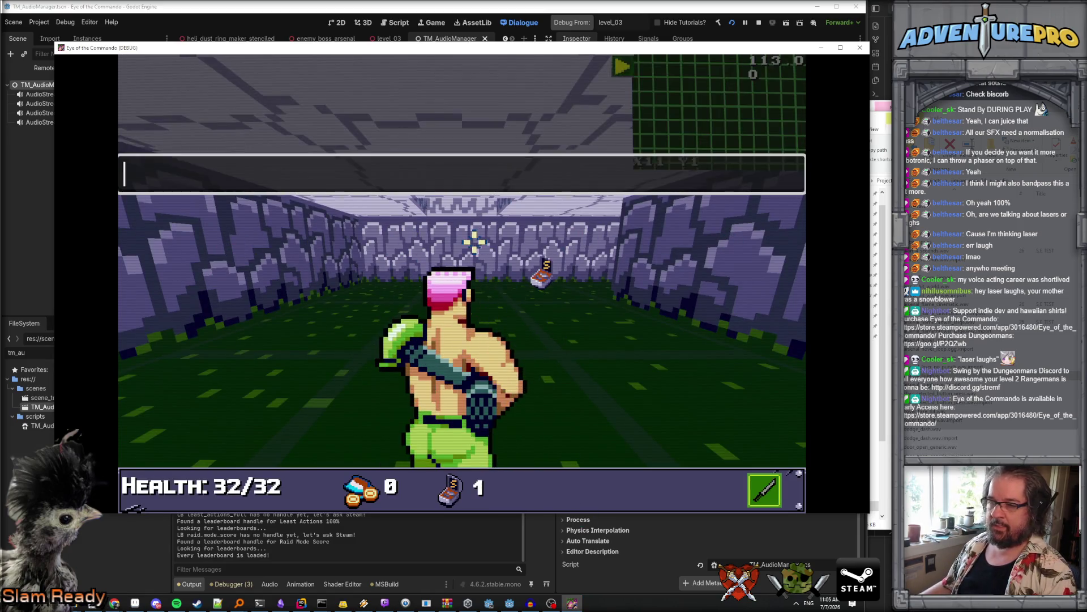
{"action": "type", "text": "TP 30 53"}
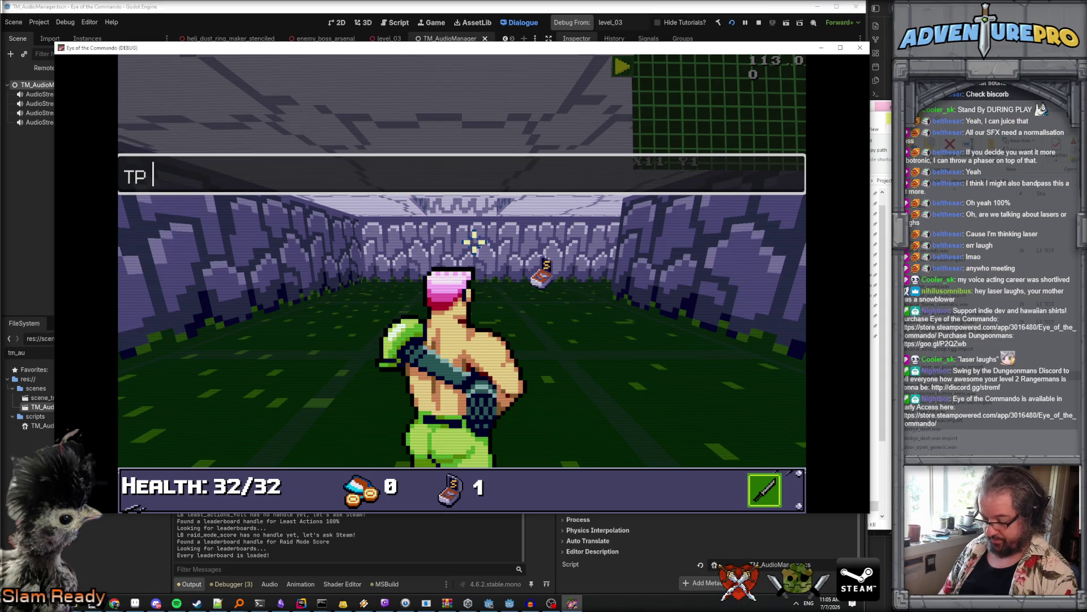
{"action": "key", "text": "Return"}
{"action": "key", "text": "q"}
{"action": "key", "text": "w"}
{"action": "key", "text": "w"}
{"action": "key", "text": "w"}
{"action": "type", "text": "UNDYING"}
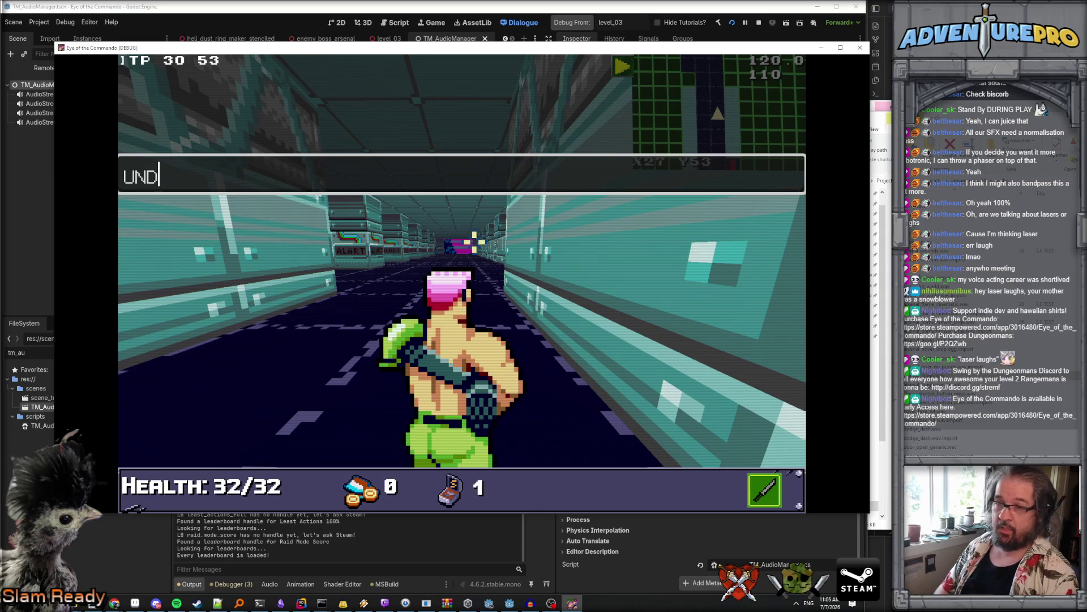
{"action": "key", "text": "Return"}
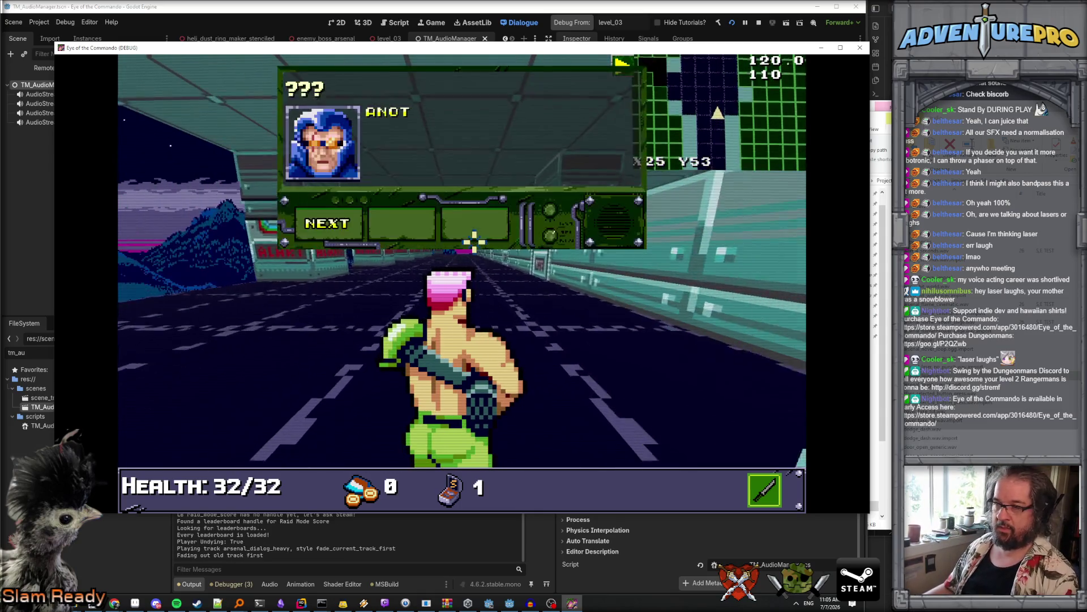
Step: Play through Arsenal's dialogue to the end, close it, and quit the debug session
{"action": "left_click", "coordinate": [342, 223]}
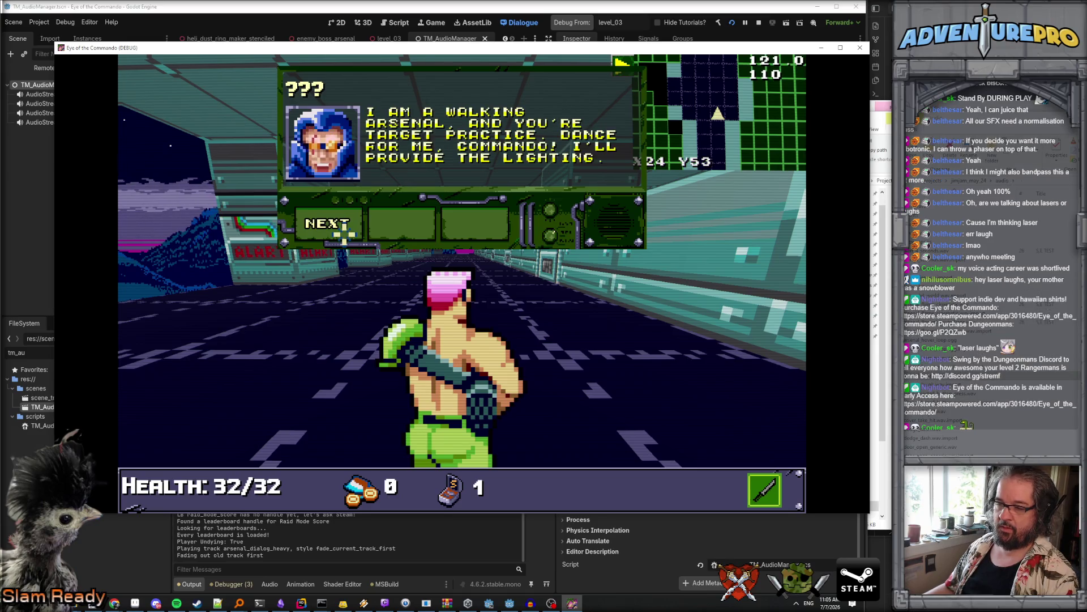
{"action": "left_click", "coordinate": [345, 227]}
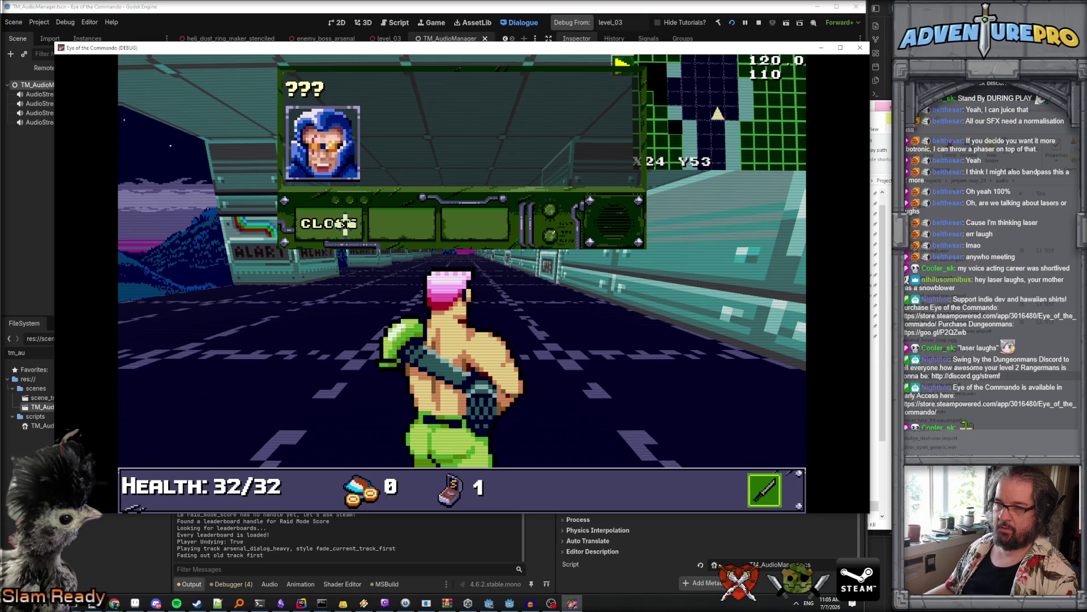
{"action": "left_click", "coordinate": [344, 223]}
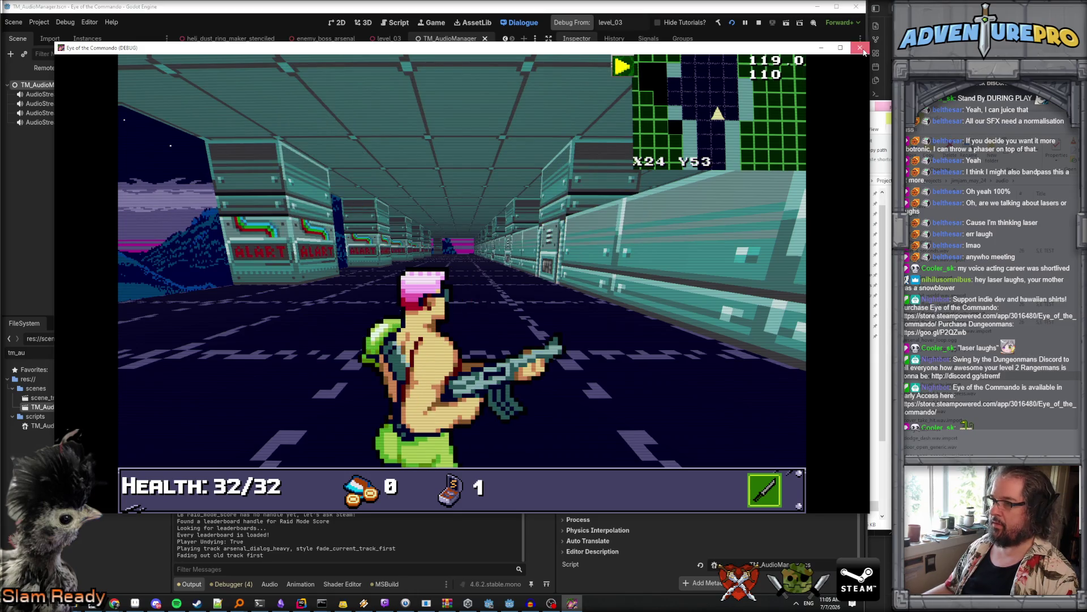
{"action": "key", "text": "F8"}
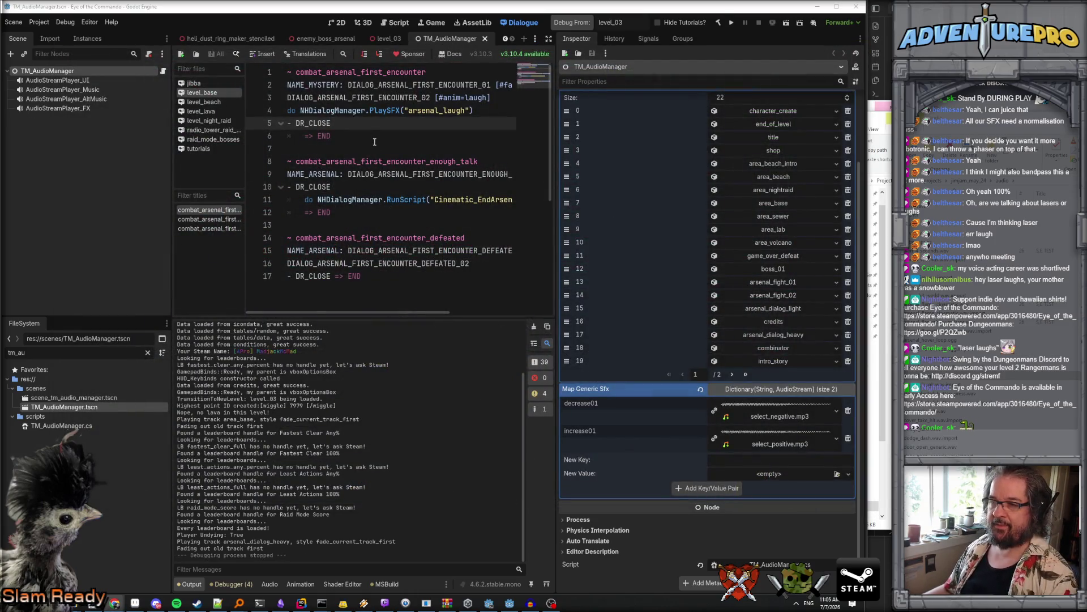
Step: Look over the level_beach dialogue, widen the script area, and return to the level_base dialogue
{"action": "left_click", "coordinate": [384, 189]}
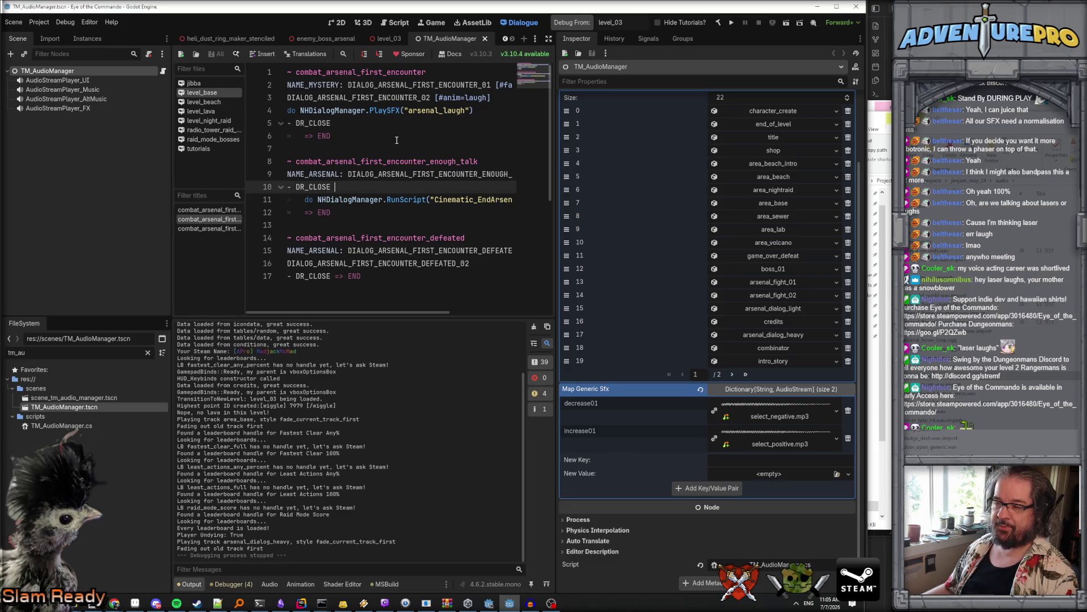
{"action": "triple_click", "coordinate": [289, 110]}
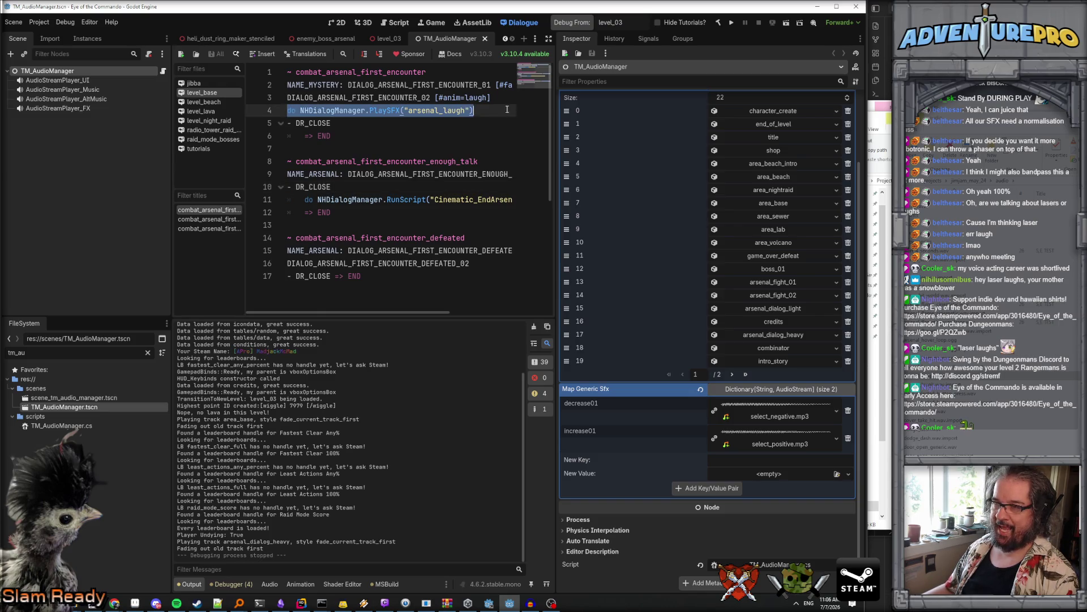
{"action": "left_click", "coordinate": [404, 97]}
{"action": "scroll", "coordinate": [407, 164], "scroll_direction": "down", "scroll_amount": 2}
{"action": "scroll", "coordinate": [407, 164], "scroll_direction": "up", "scroll_amount": 2}
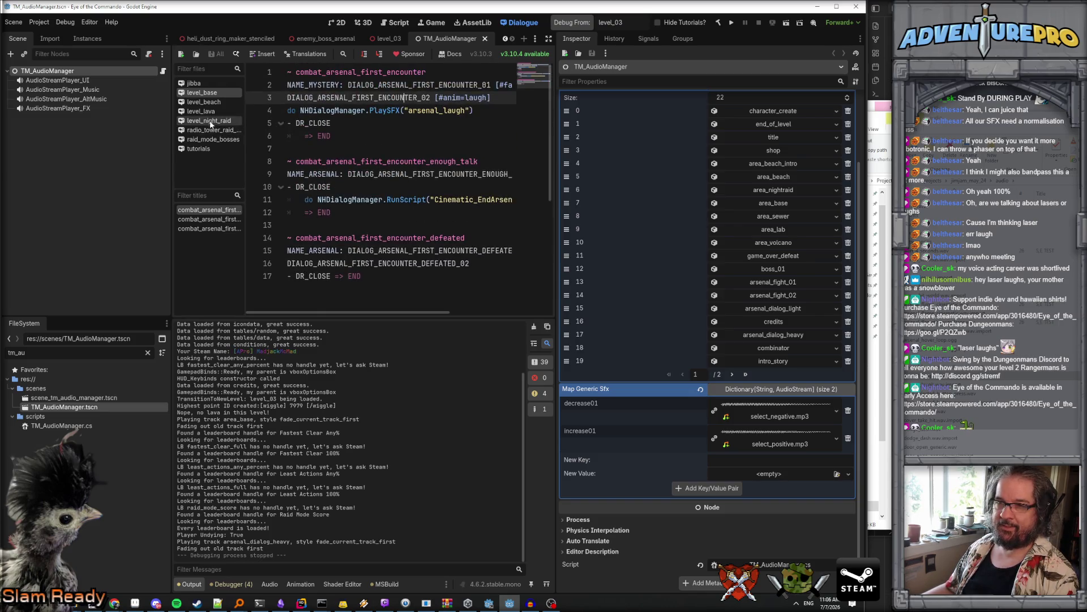
{"action": "left_click", "coordinate": [204, 102]}
{"action": "left_click_drag", "start_coordinate": [171, 142], "coordinate": [94, 163]}
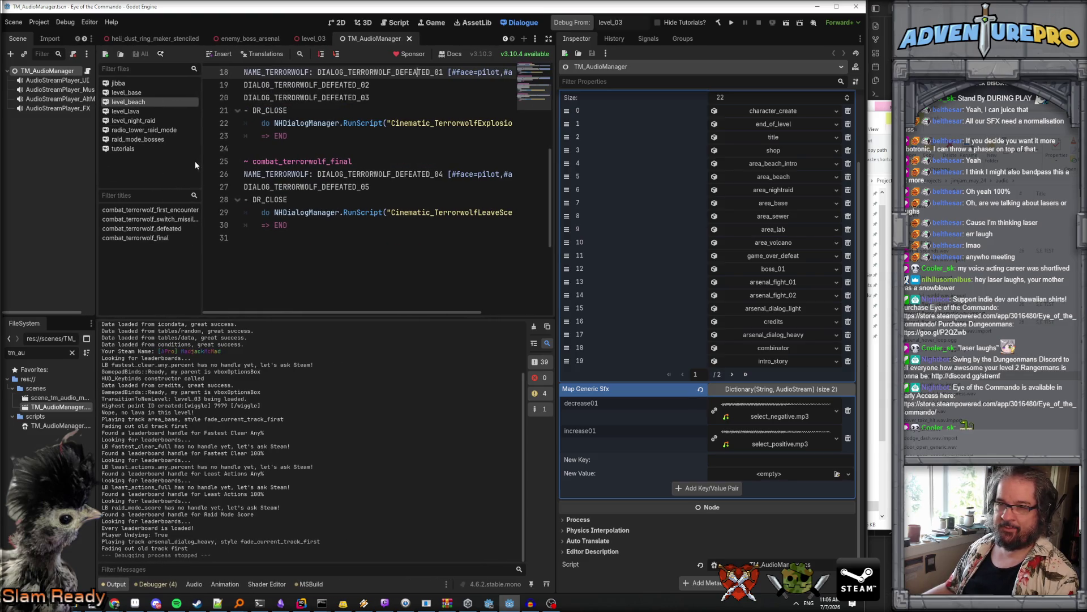
{"action": "left_click_drag", "start_coordinate": [201, 163], "coordinate": [235, 163]}
{"action": "scroll", "coordinate": [297, 148], "scroll_direction": "up", "scroll_amount": 6}
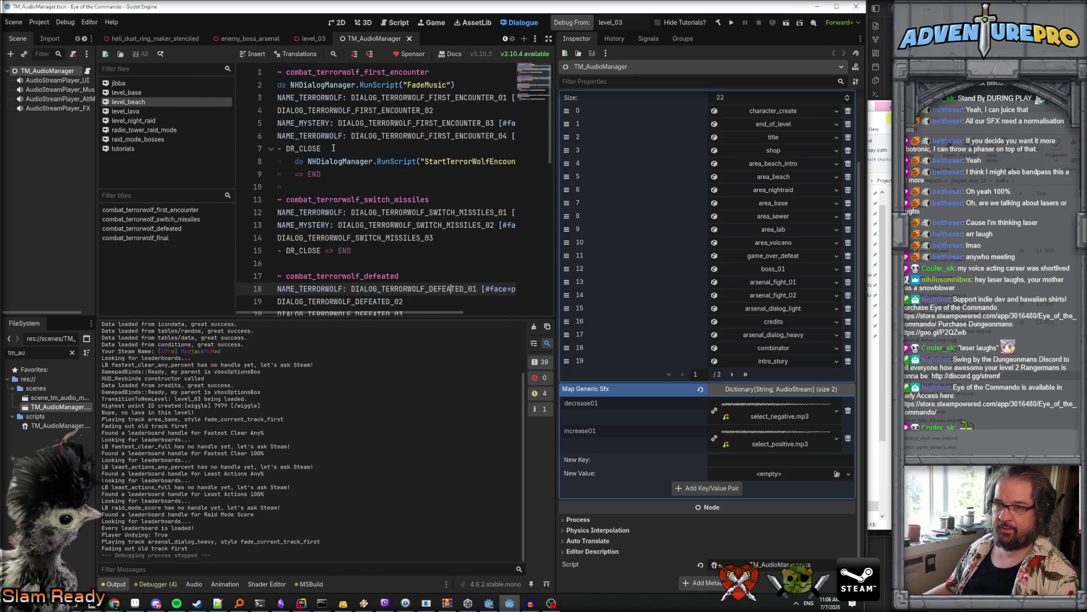
{"action": "scroll", "coordinate": [333, 148], "scroll_direction": "right", "scroll_amount": 3}
{"action": "scroll", "coordinate": [333, 148], "scroll_direction": "left", "scroll_amount": 3}
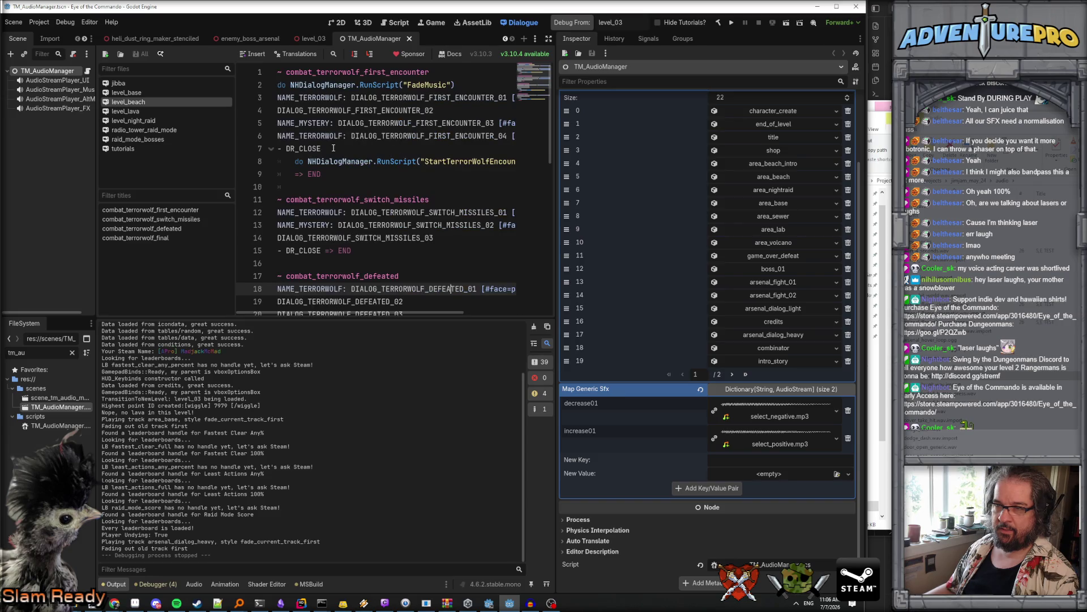
{"action": "left_click", "coordinate": [128, 92]}
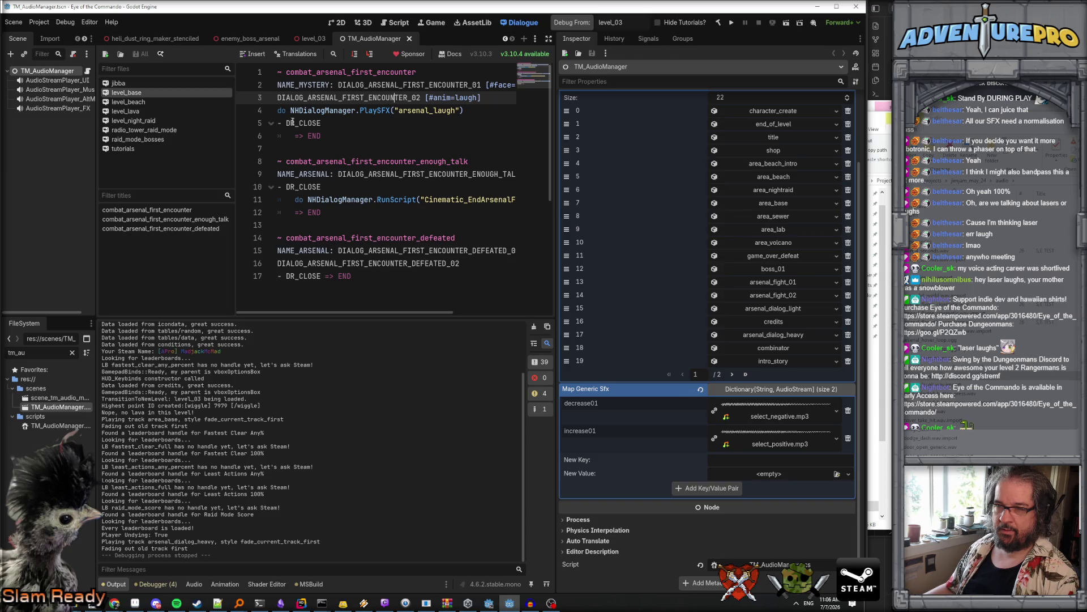
Step: Move the PlaySFX("arsenal_laugh") call from line 4 to the start of line 3 and save
{"action": "left_click", "coordinate": [279, 111]}
{"action": "left_click_drag", "start_coordinate": [281, 111], "coordinate": [499, 110]}
{"action": "key", "text": "ctrl+c"}
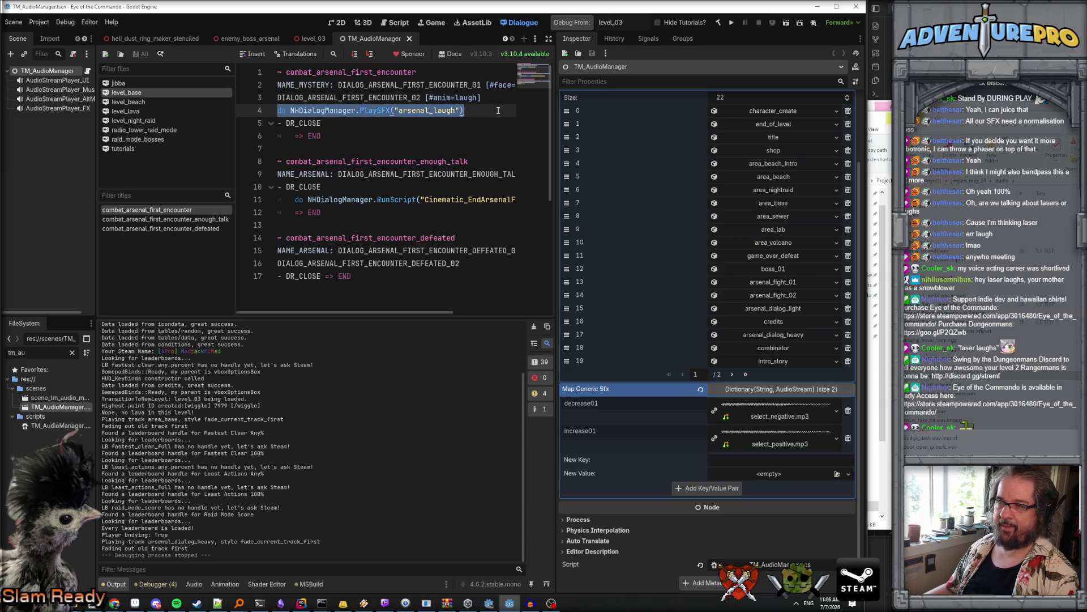
{"action": "key", "text": "BackSpace"}
{"action": "left_click", "coordinate": [279, 98]}
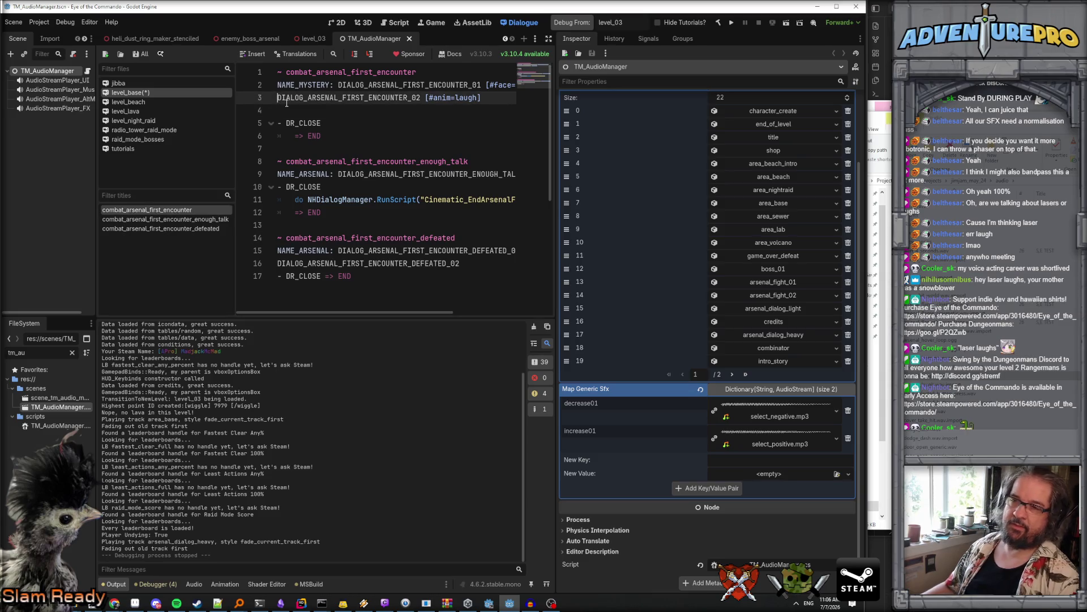
{"action": "key", "text": "ctrl+v"}
{"action": "key", "text": "Down"}
{"action": "key", "text": "Delete"}
{"action": "key", "text": "ctrl+s"}
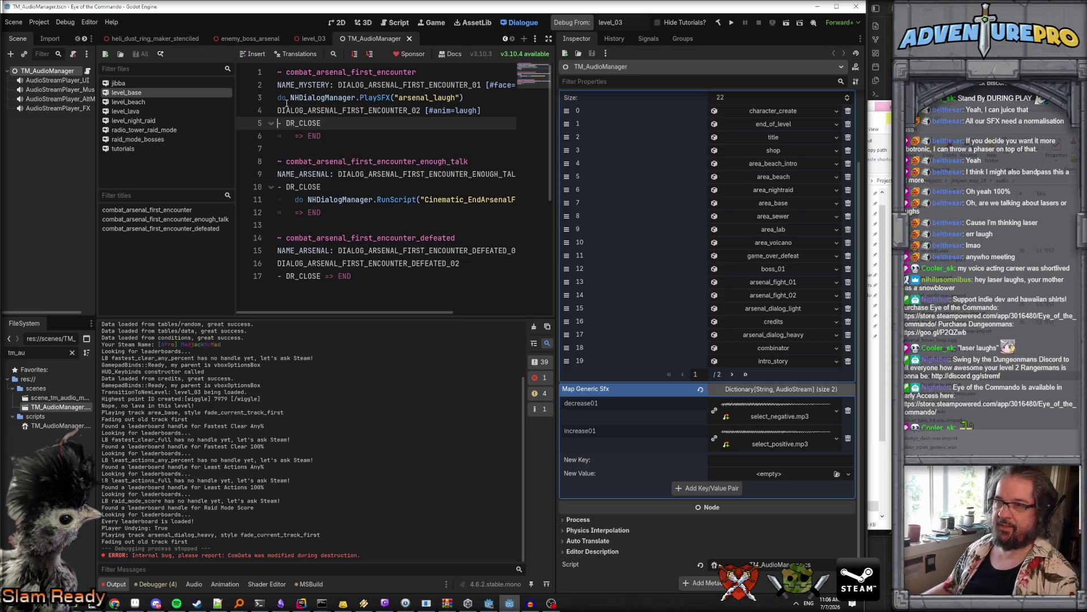
{"action": "left_click", "coordinate": [409, 98]}
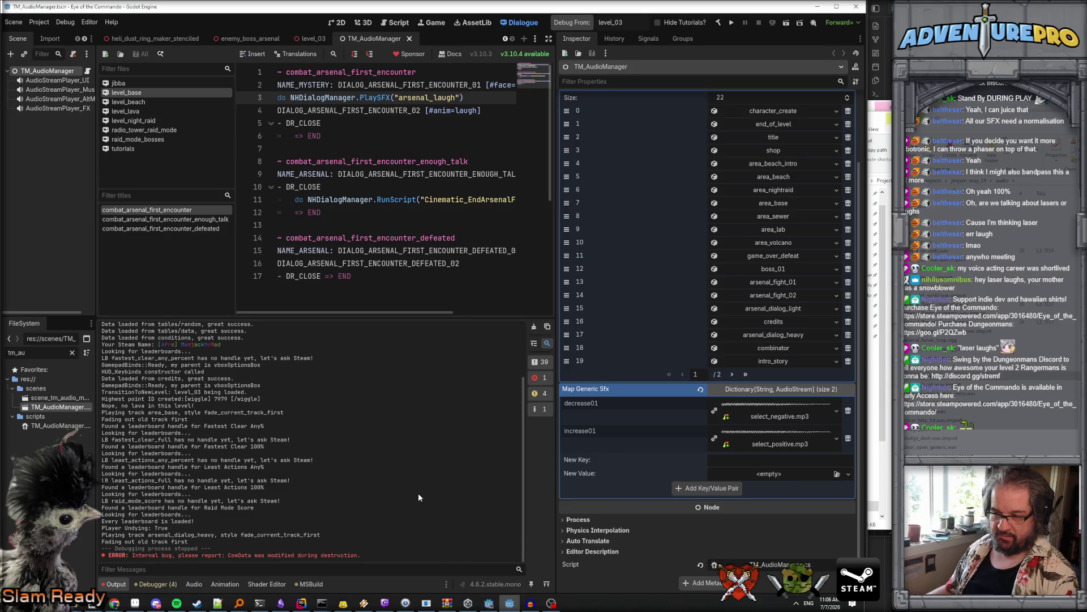
Step: Scroll through the Godot error console, then close it
{"action": "left_click", "coordinate": [490, 605]}
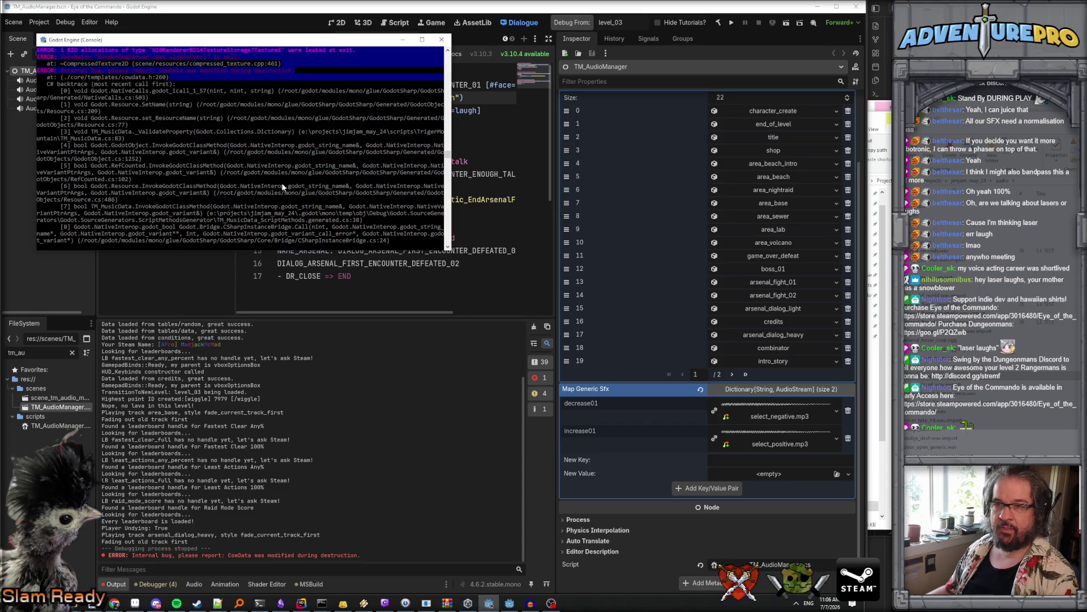
{"action": "scroll", "coordinate": [282, 187], "scroll_direction": "up", "scroll_amount": 2}
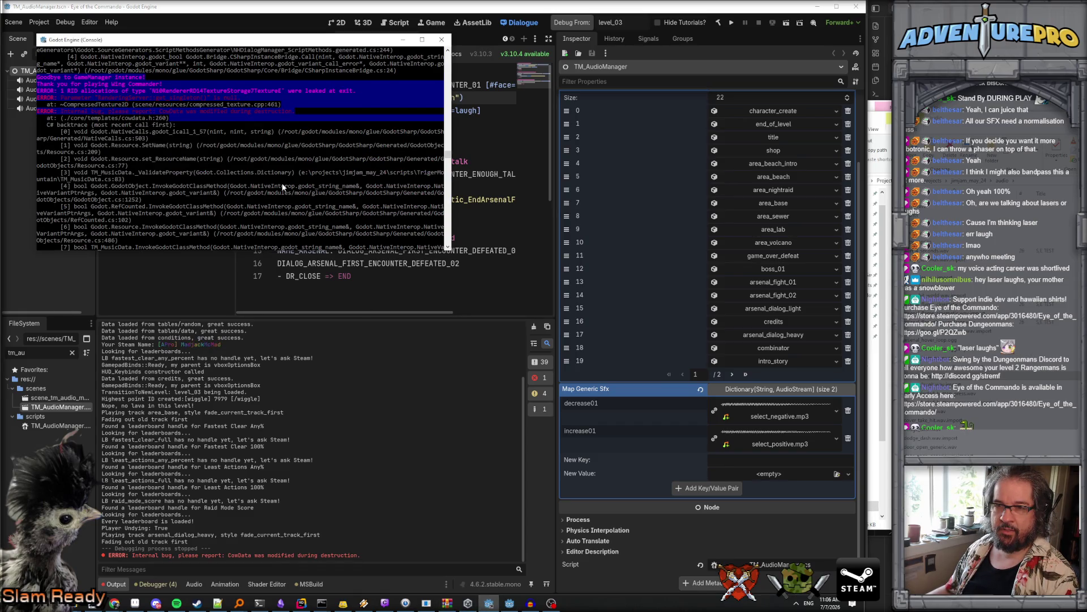
{"action": "scroll", "coordinate": [283, 187], "scroll_direction": "down", "scroll_amount": 4}
{"action": "scroll", "coordinate": [281, 193], "scroll_direction": "up", "scroll_amount": 3}
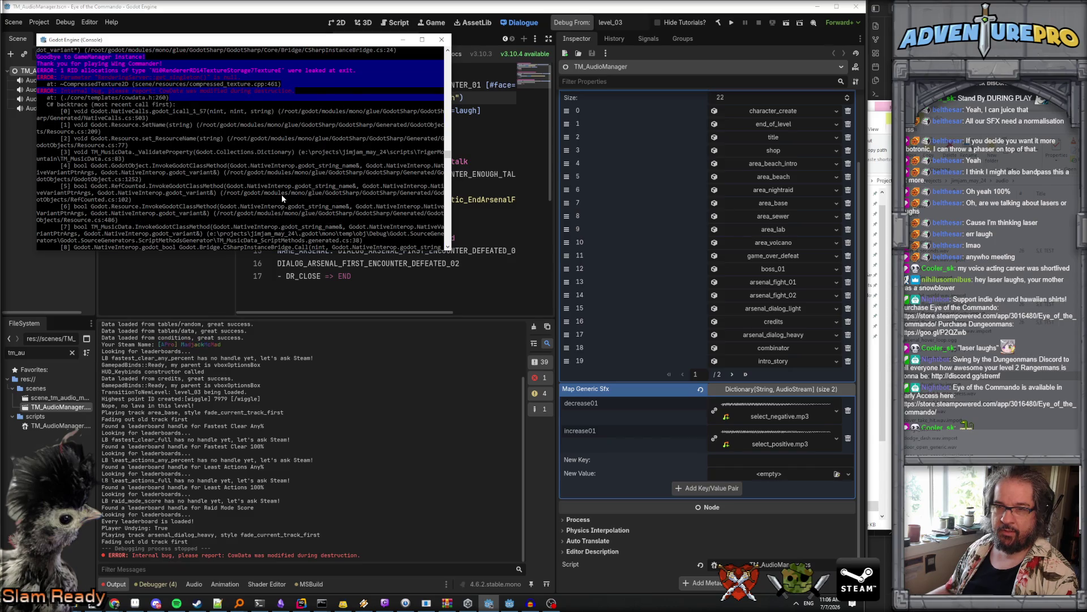
{"action": "scroll", "coordinate": [284, 199], "scroll_direction": "down", "scroll_amount": 1}
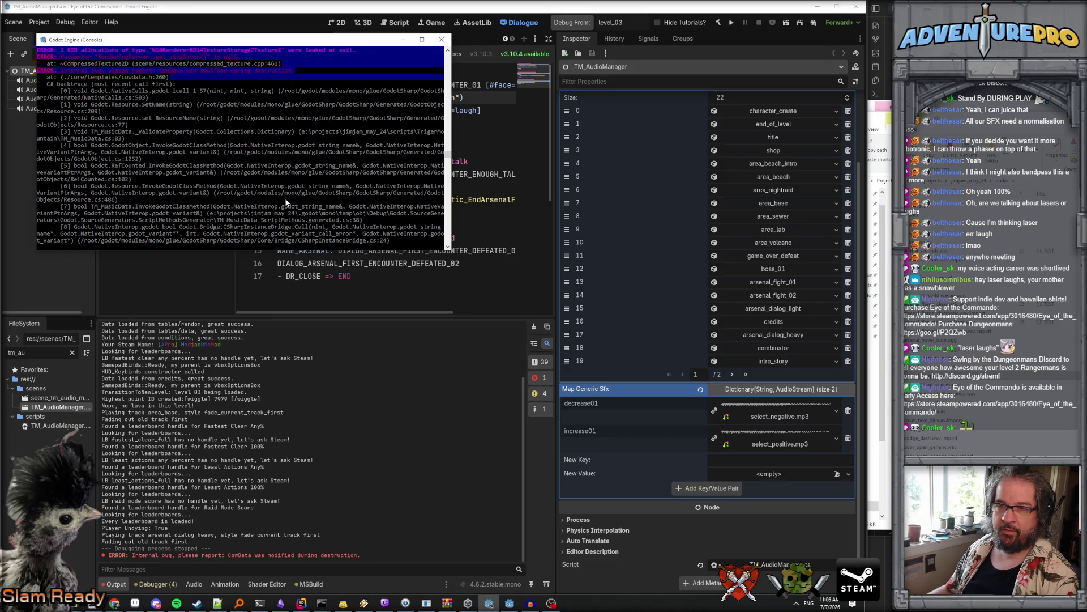
{"action": "left_click", "coordinate": [509, 603]}
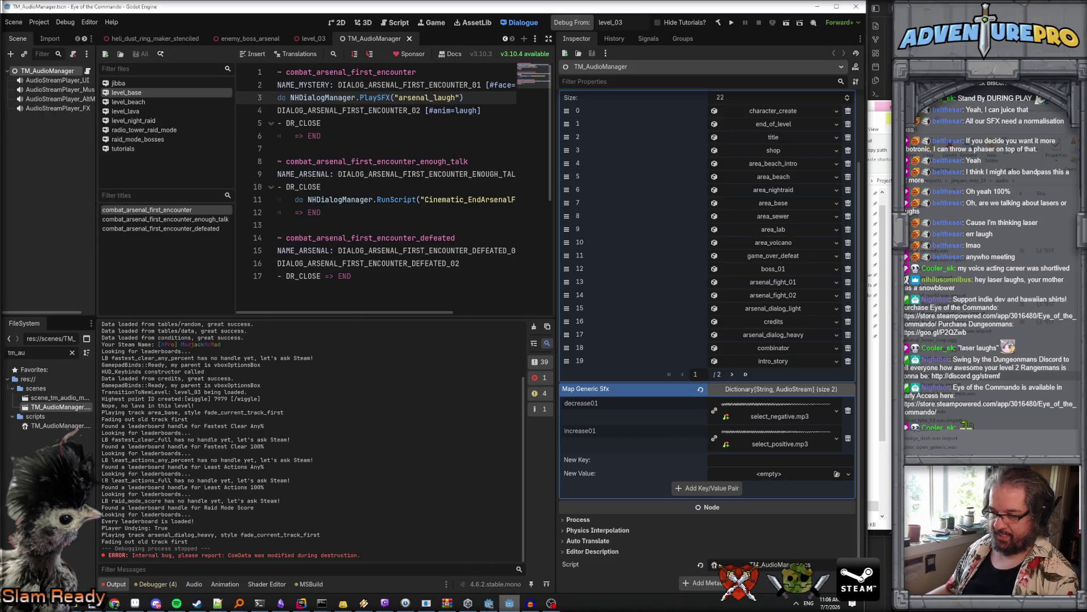
Step: Glance at the Rider code, return to Godot, and start a debug run from level_03
{"action": "left_click", "coordinate": [301, 603]}
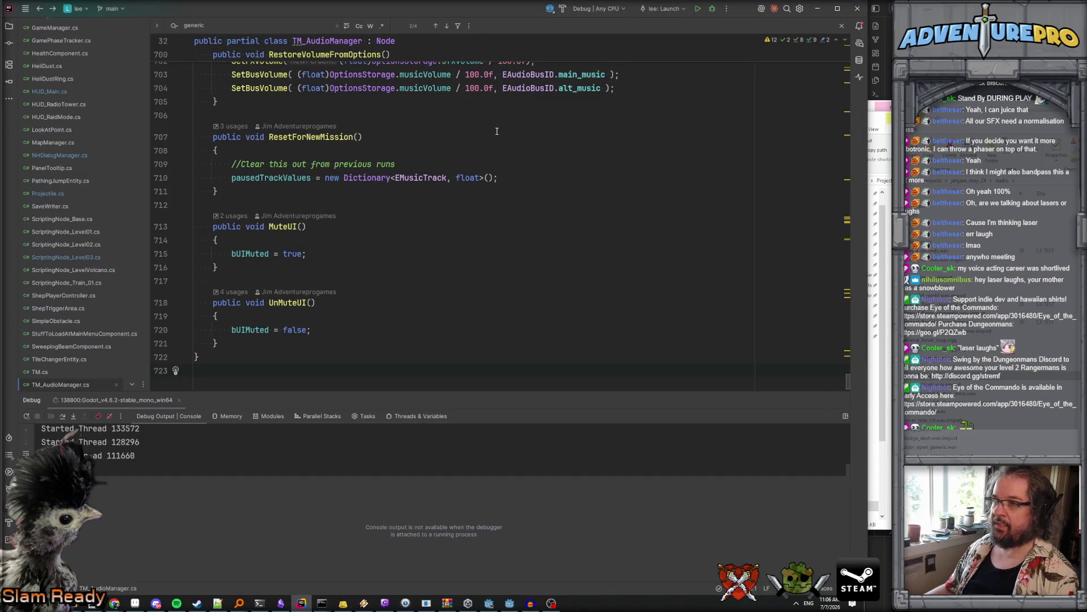
{"action": "left_click", "coordinate": [489, 603]}
{"action": "left_click", "coordinate": [510, 603]}
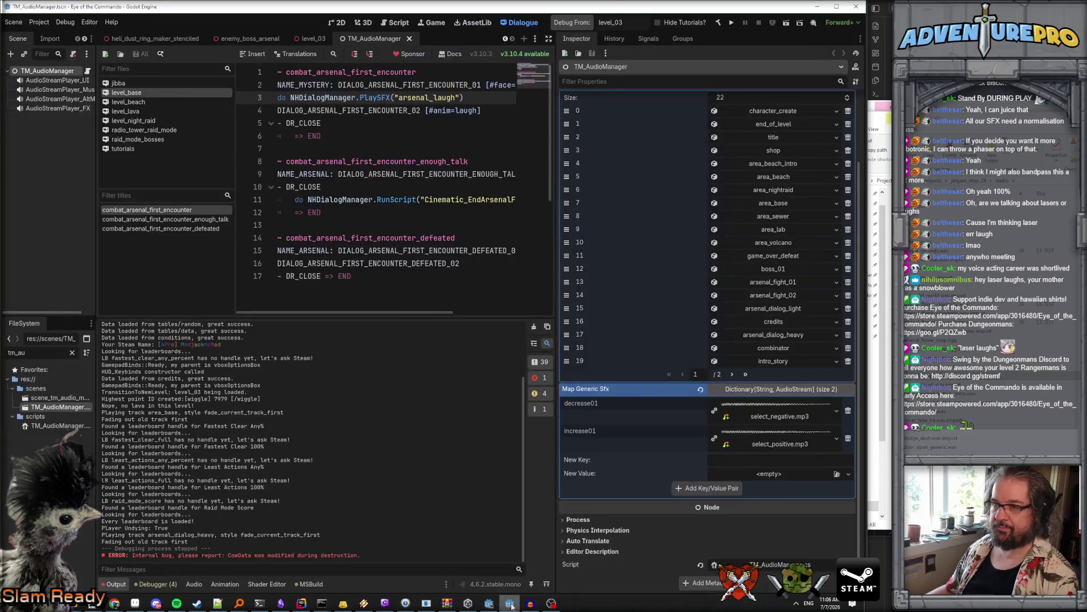
{"action": "left_click", "coordinate": [579, 22]}
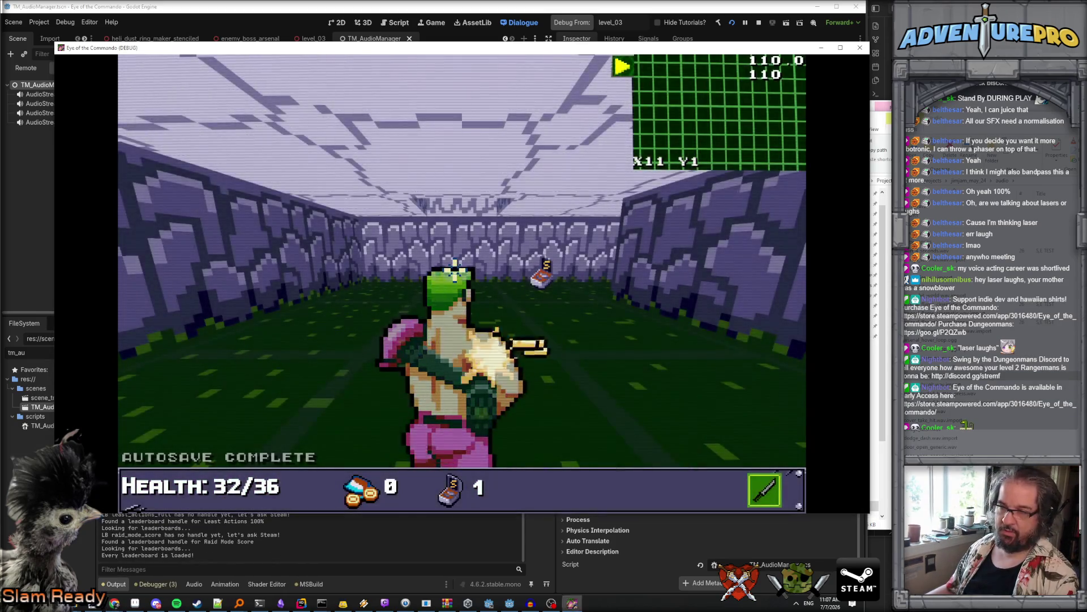
Step: Teleport the player to X30 Y53 through the in-game debug console
{"action": "key", "text": "grave"}
{"action": "type", "text": "TP0"}
{"action": "key", "text": "BackSpace"}
{"action": "type", "text": "30 45"}
{"action": "key", "text": "BackSpace"}
{"action": "key", "text": "BackSpace"}
{"action": "type", "text": "52"}
{"action": "key", "text": "BackSpace"}
{"action": "type", "text": "3"}
{"action": "key", "text": "Return"}
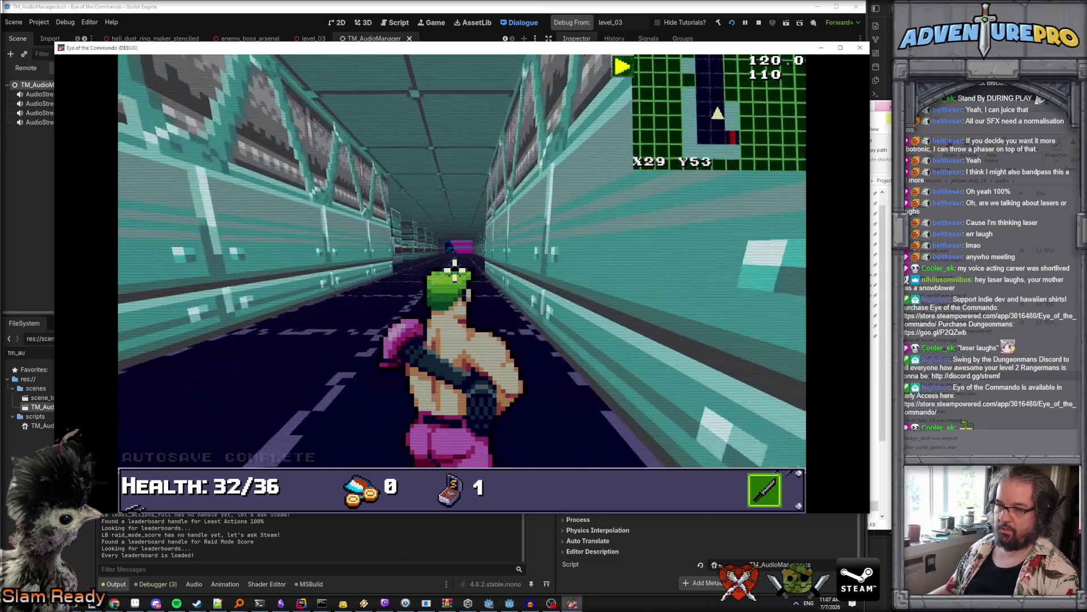
Step: Walk to Arsenal, play through and close the dialogue, then stop the game
{"action": "key", "text": "w"}
{"action": "key", "text": "w"}
{"action": "key", "text": "w"}
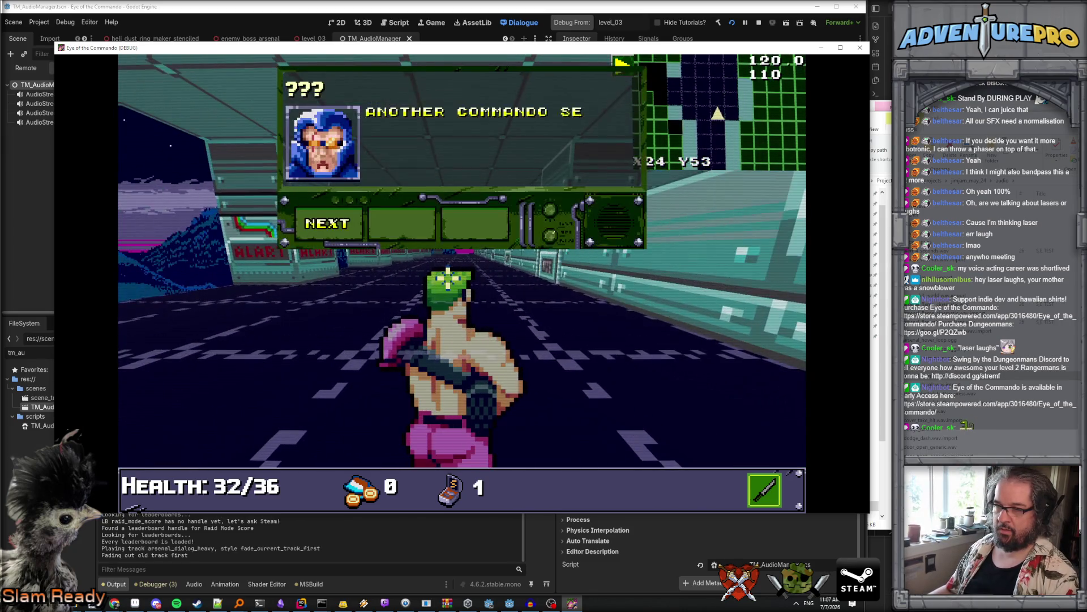
{"action": "left_click", "coordinate": [342, 223]}
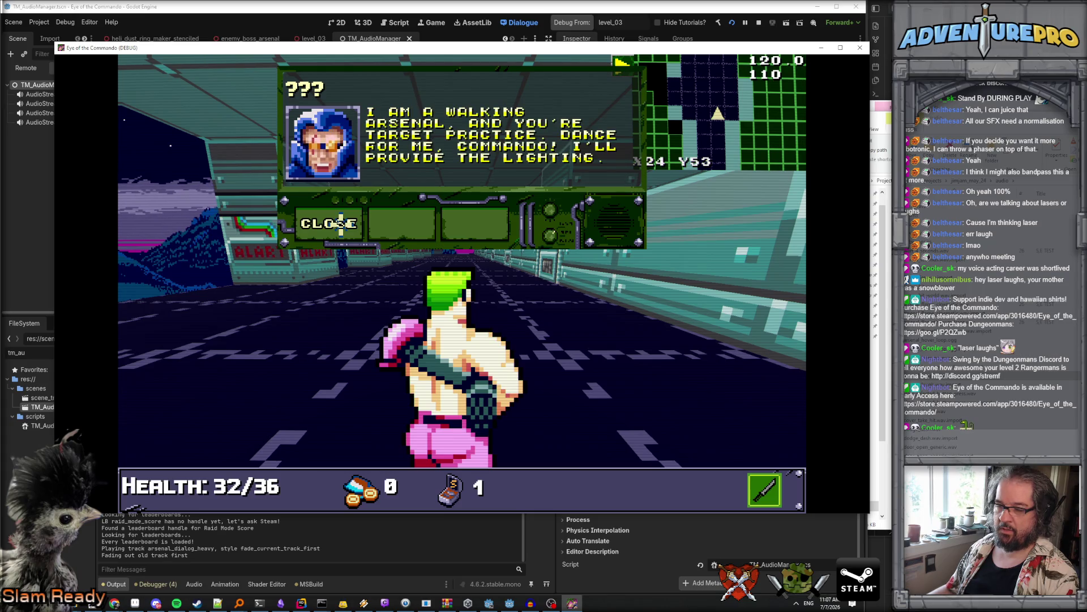
{"action": "left_click", "coordinate": [342, 223]}
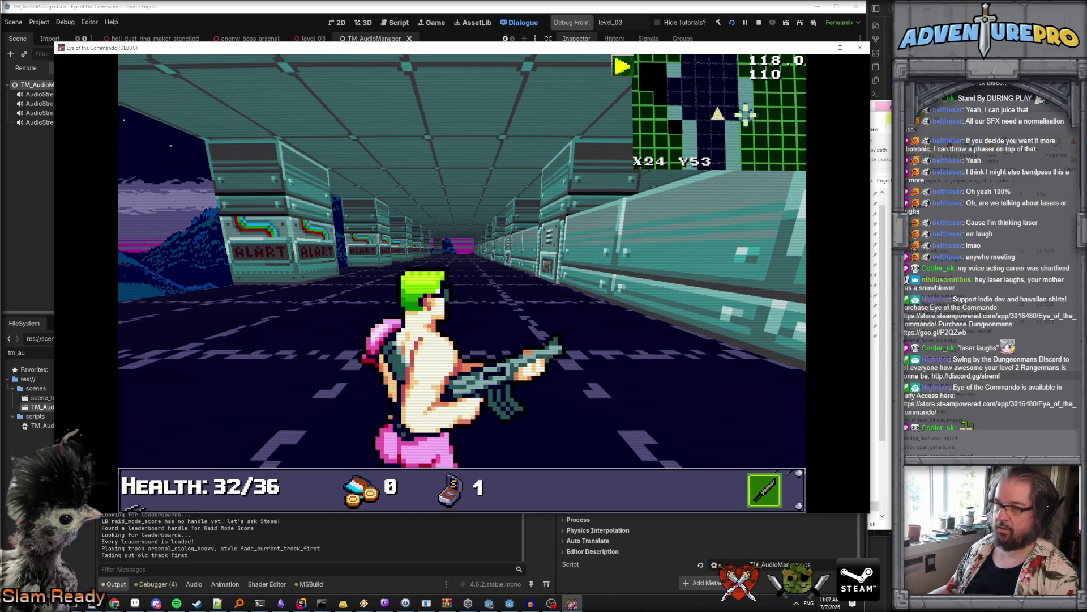
{"action": "key", "text": "alt+F4"}
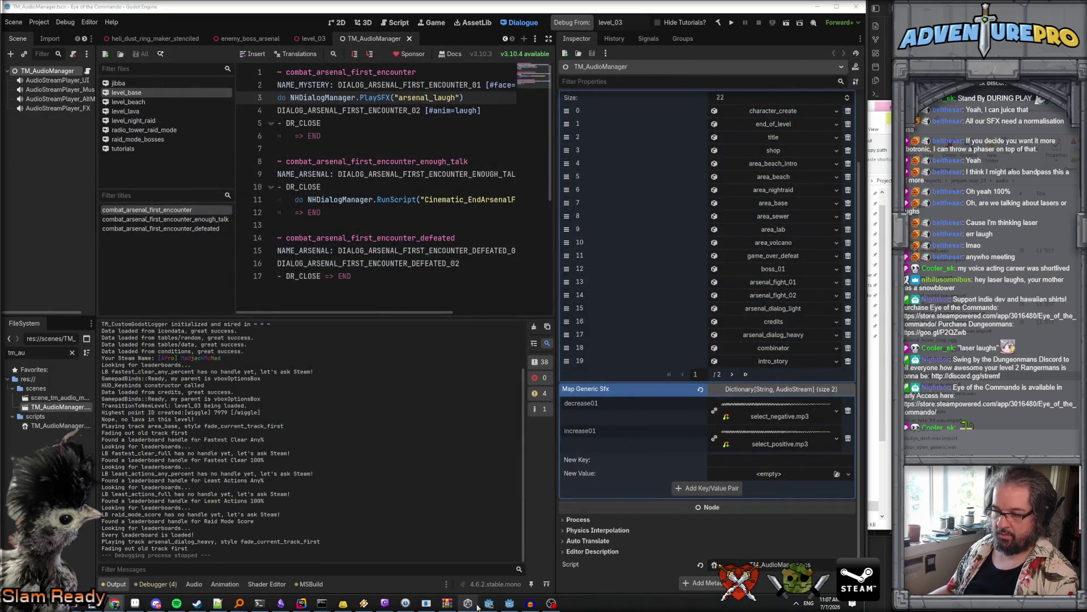
Step: Back in Rider, open NHDialogManager.cs and scroll to the PlaySFX method
{"action": "left_click", "coordinate": [301, 603]}
{"action": "scroll", "coordinate": [350, 334], "scroll_direction": "up", "scroll_amount": 5}
{"action": "scroll", "coordinate": [349, 334], "scroll_direction": "down", "scroll_amount": 10}
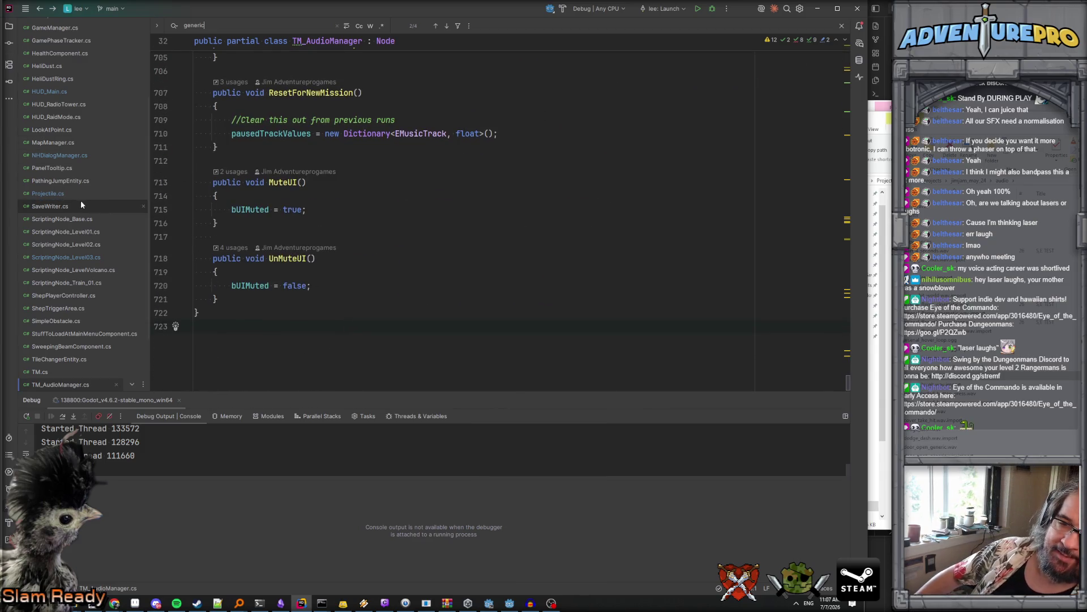
{"action": "left_click", "coordinate": [85, 255]}
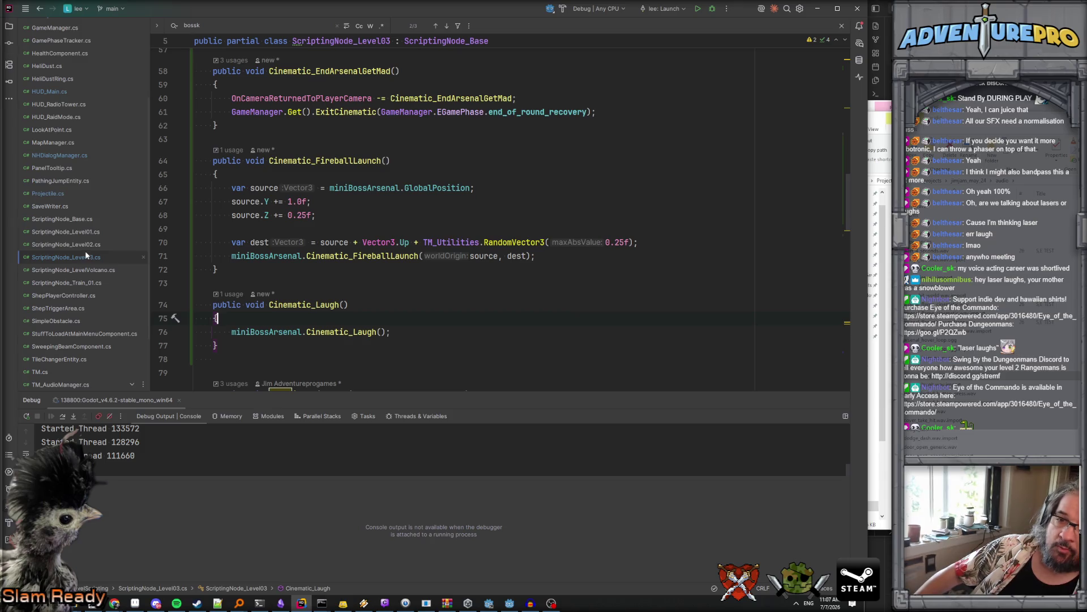
{"action": "left_click", "coordinate": [71, 156]}
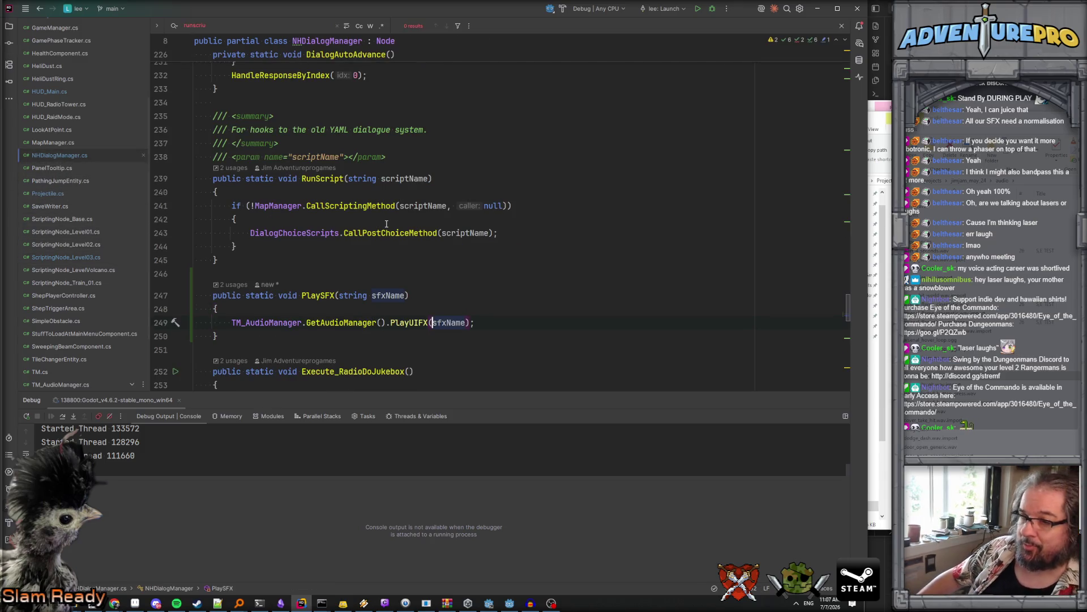
{"action": "scroll", "coordinate": [386, 224], "scroll_direction": "down", "scroll_amount": 3}
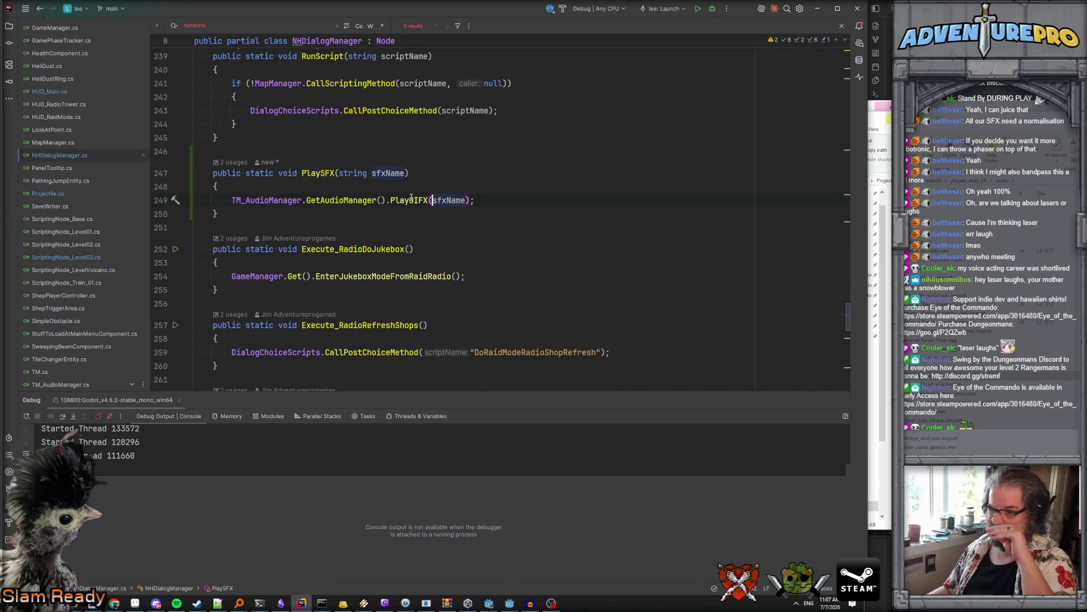
Step: Rename the PlayUIFX call inside PlaySFX to PlayDialogFX, then open TM_AudioManager.cs
{"action": "left_click", "coordinate": [409, 200]}
{"action": "left_click", "coordinate": [428, 199]}
{"action": "key", "text": "BackSpace"}
{"action": "key", "text": "BackSpace"}
{"action": "key", "text": "BackSpace"}
{"action": "type", "text": "DialogFX"}
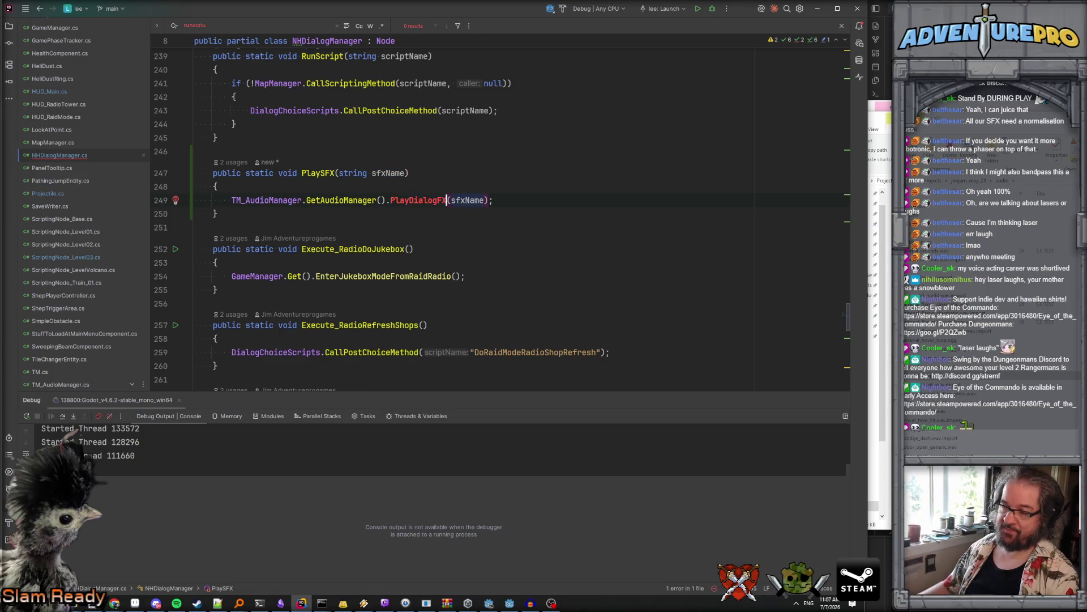
{"action": "double_click", "coordinate": [413, 200]}
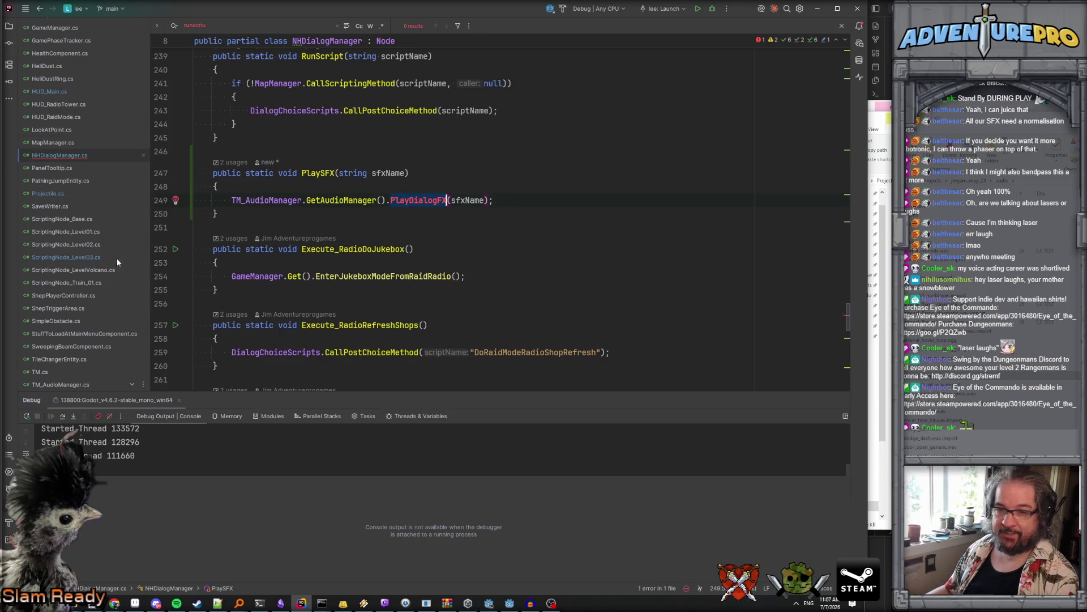
{"action": "scroll", "coordinate": [78, 307], "scroll_direction": "down", "scroll_amount": 2}
{"action": "double_click", "coordinate": [70, 334]}
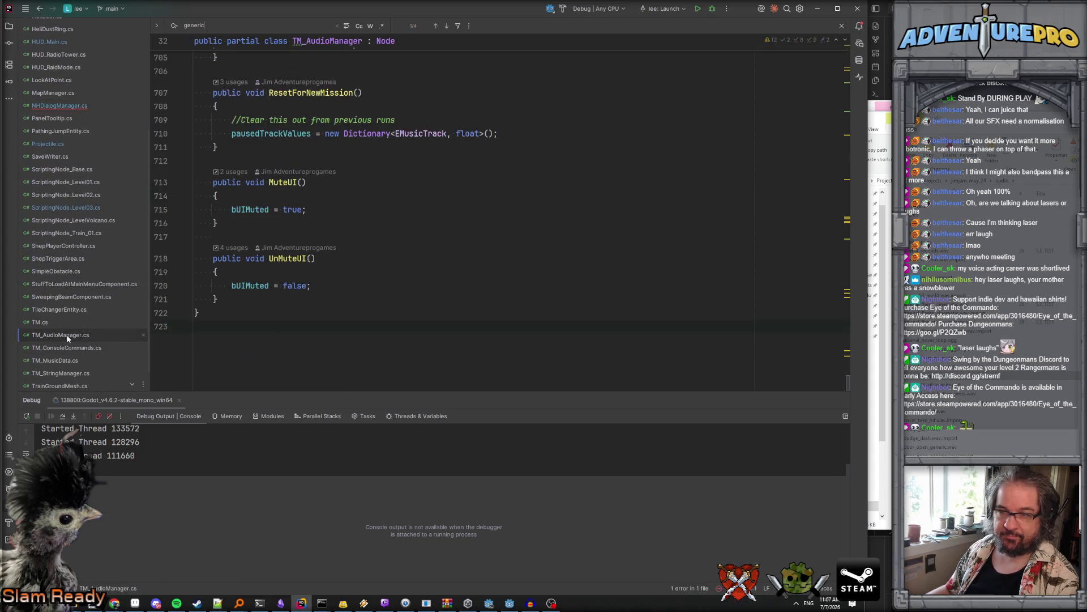
Step: Start a new PlayDialogFX line below the StopOneShot method
{"action": "scroll", "coordinate": [357, 207], "scroll_direction": "up", "scroll_amount": 3}
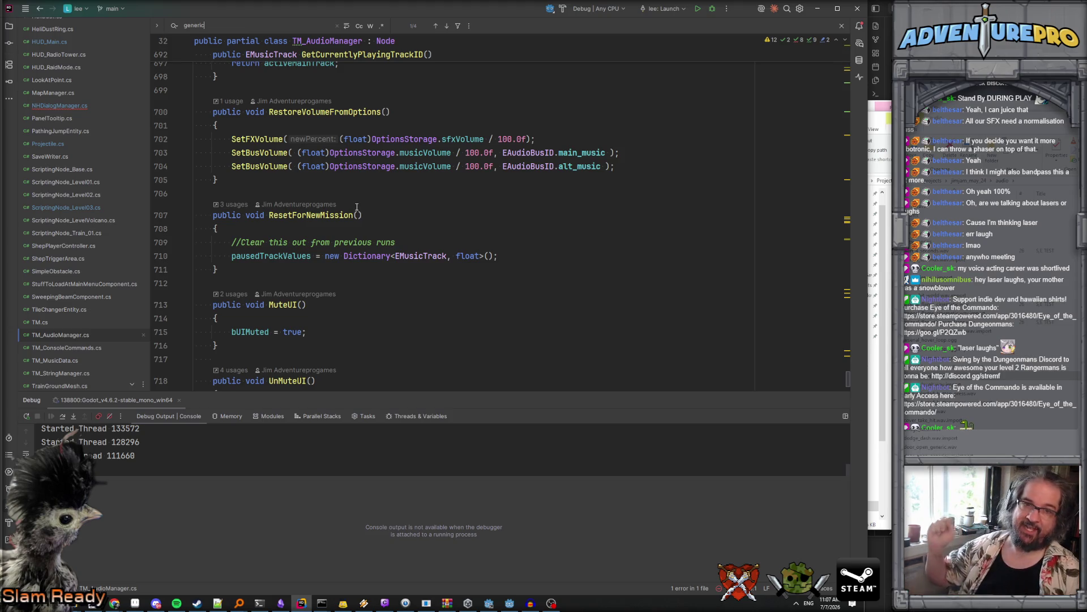
{"action": "scroll", "coordinate": [357, 207], "scroll_direction": "up", "scroll_amount": 12}
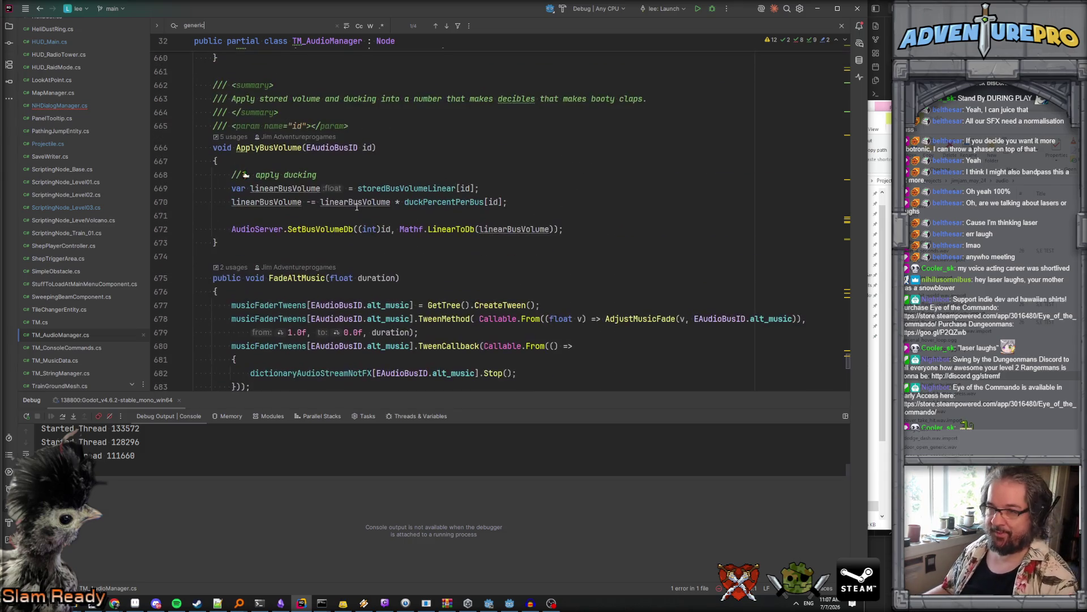
{"action": "type", "text": "playui"}
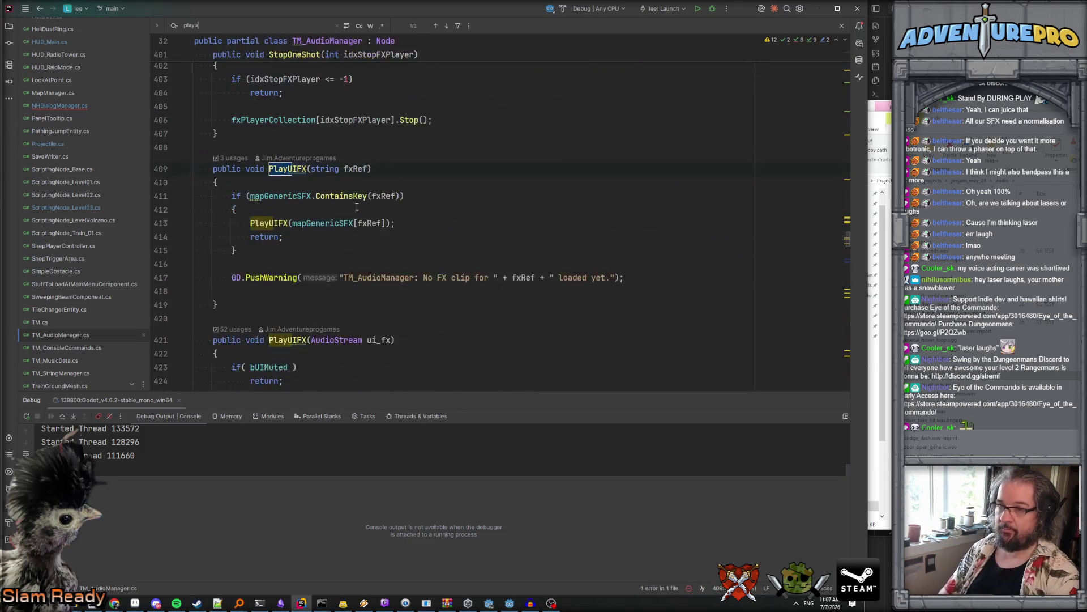
{"action": "scroll", "coordinate": [287, 144], "scroll_direction": "up", "scroll_amount": 2}
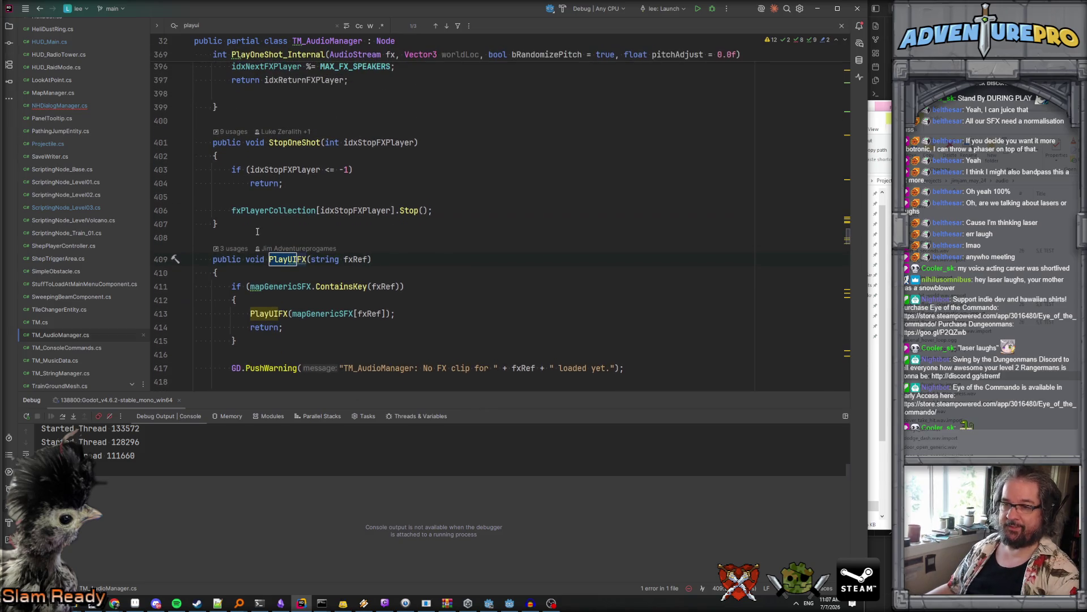
{"action": "left_click", "coordinate": [247, 226]}
{"action": "key", "text": "Return"}
{"action": "key", "text": "Return"}
{"action": "type", "text": "PlayDialogFX"}
Step: Complete the signature as public void PlayDialogFX(string fxRef) with an open method body
{"action": "left_click_drag", "start_coordinate": [212, 286], "coordinate": [269, 286]}
{"action": "key", "text": "ctrl+c"}
{"action": "left_click", "coordinate": [213, 251]}
{"action": "key", "text": "ctrl+v"}
{"action": "left_click", "coordinate": [360, 247]}
{"action": "key", "text": "ctrl+space"}
{"action": "key", "text": "Escape"}
{"action": "type", "text": "(string fx"}
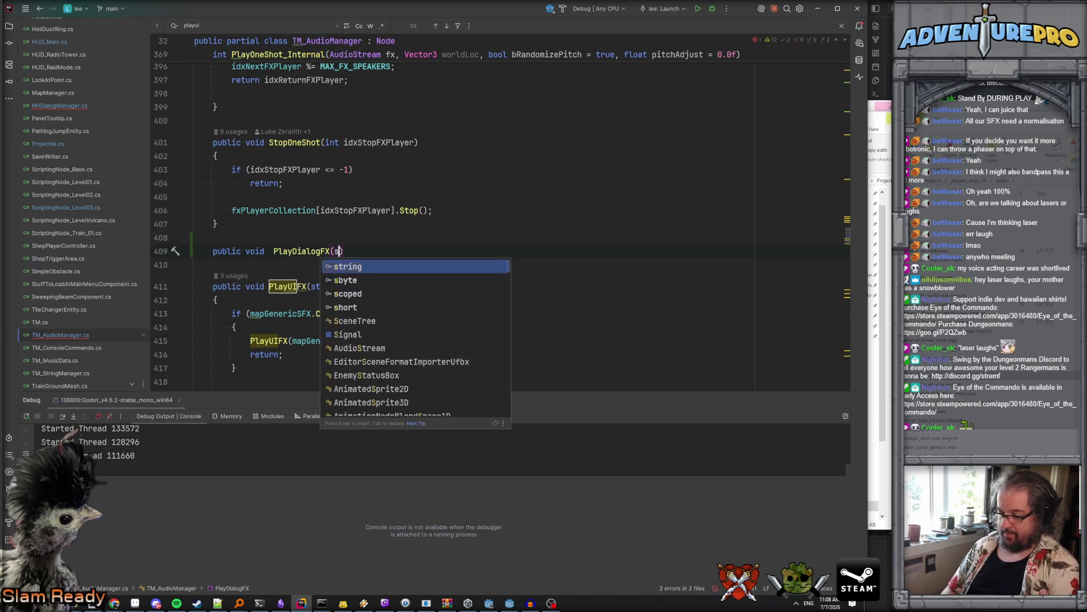
{"action": "type", "text": "Ref)"}
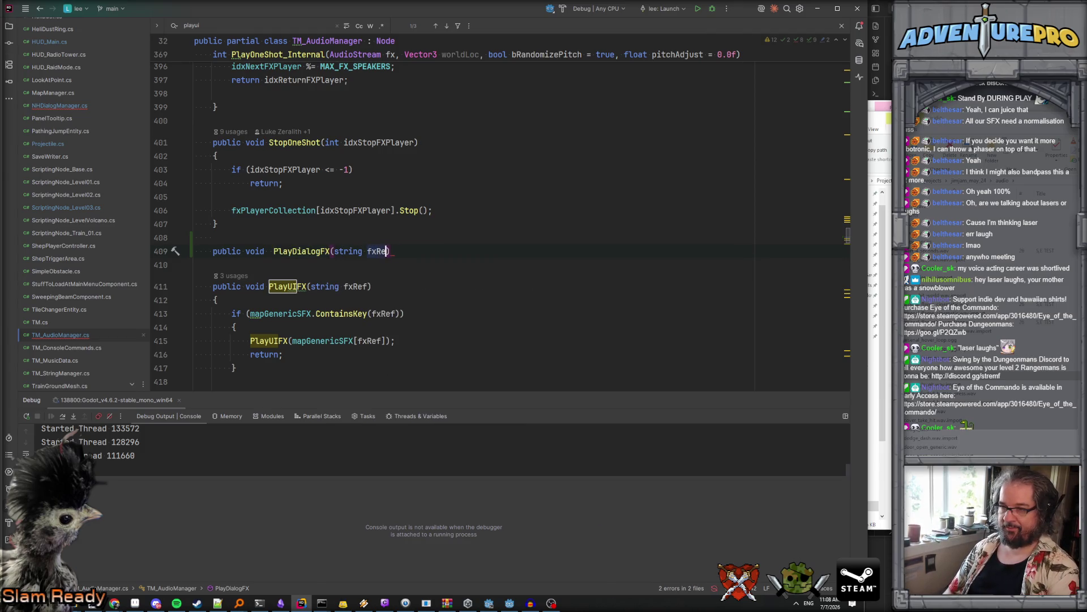
{"action": "key", "text": "Return"}
{"action": "type", "text": "{"}
{"action": "key", "text": "Return"}
Step: Copy PlayUIFX's lookup if-block into PlayDialogFX, calling PlayOneShot instead of PlayUIFX
{"action": "scroll", "coordinate": [281, 274], "scroll_direction": "down", "scroll_amount": 4}
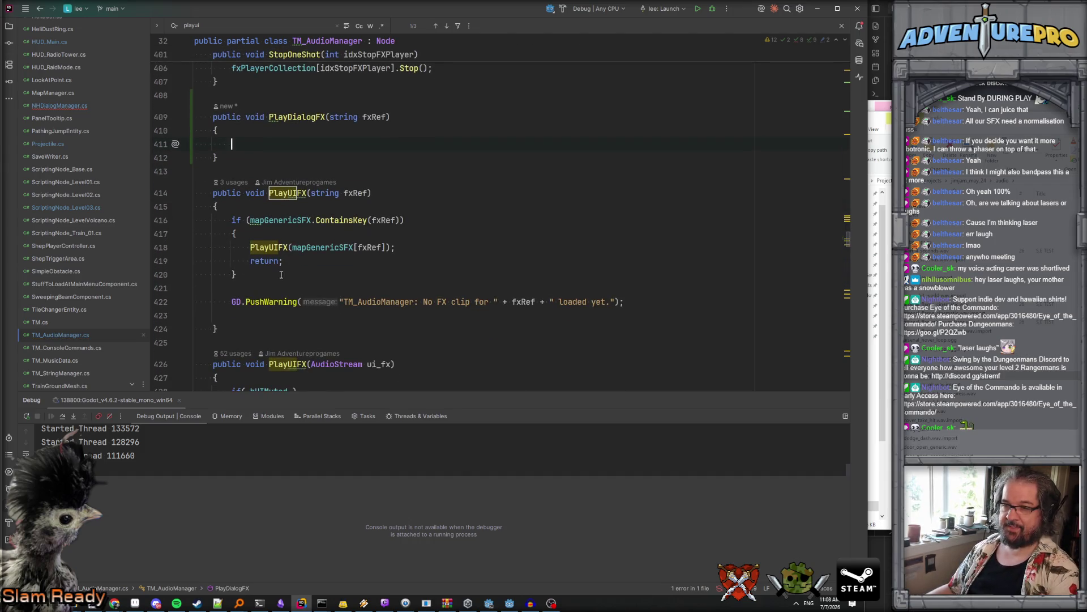
{"action": "left_click_drag", "start_coordinate": [262, 278], "coordinate": [148, 217]}
{"action": "key", "text": "ctrl+c"}
{"action": "left_click", "coordinate": [236, 145]}
{"action": "key", "text": "ctrl+v"}
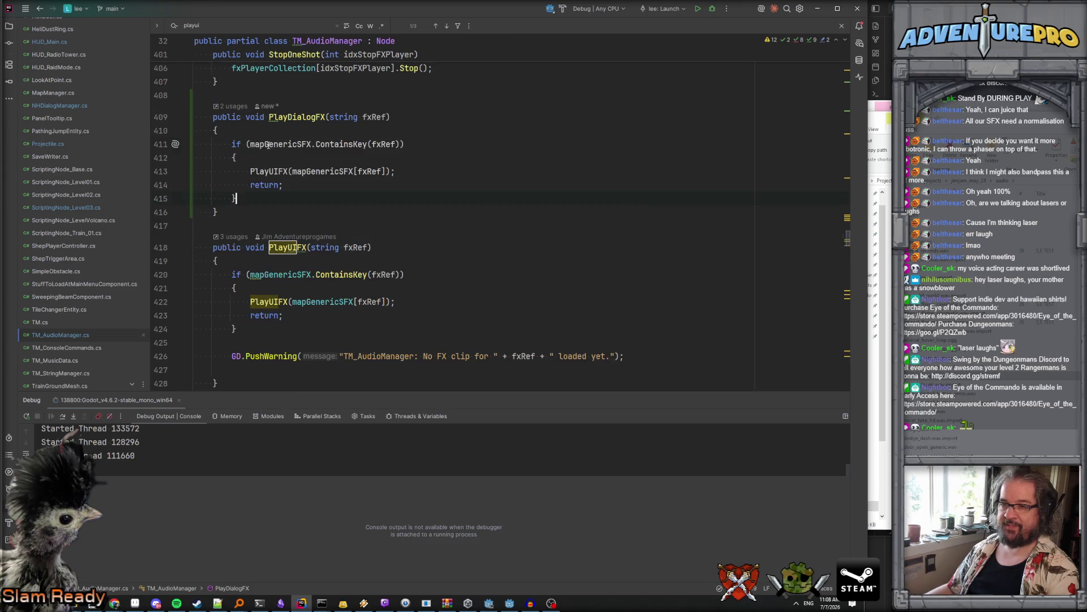
{"action": "scroll", "coordinate": [353, 187], "scroll_direction": "up", "scroll_amount": 1}
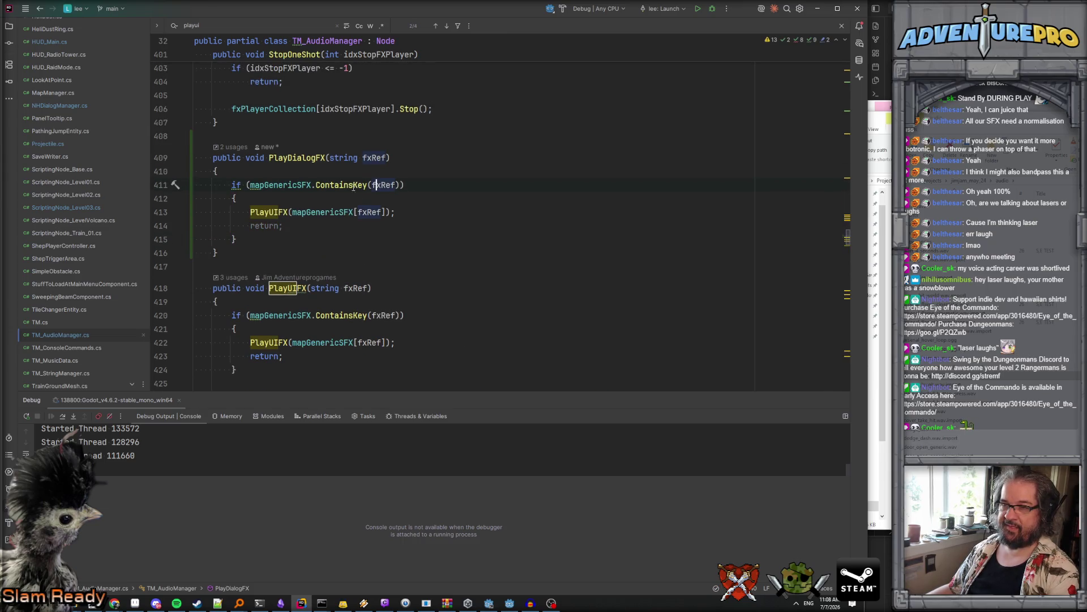
{"action": "double_click", "coordinate": [267, 212]}
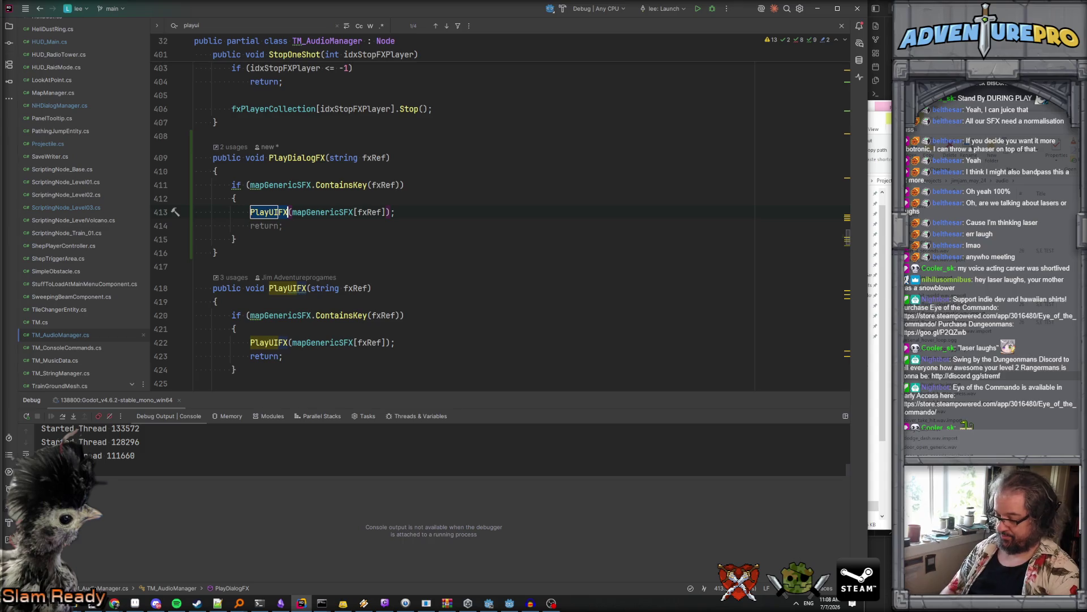
{"action": "type", "text": "PlayOne"}
{"action": "key", "text": "Return"}
Step: Try removing the return line from PlayDialogFX's if-block, then restore it
{"action": "left_click", "coordinate": [194, 226]}
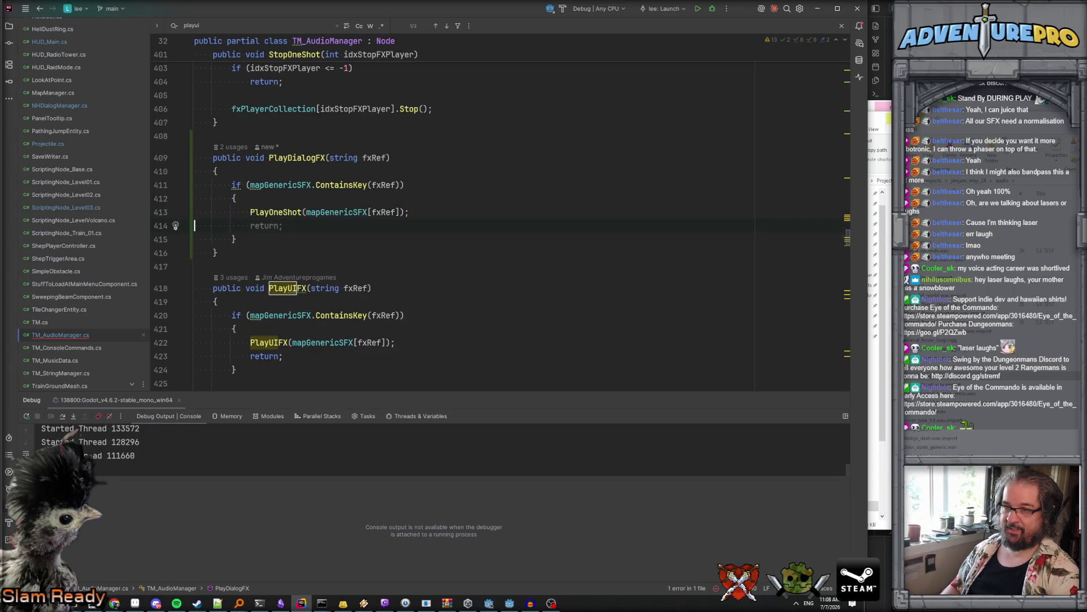
{"action": "key", "text": "Down"}
{"action": "key", "text": "Up"}
{"action": "key", "text": "Up"}
{"action": "key", "text": "Up"}
{"action": "key", "text": "Down"}
{"action": "key", "text": "Down"}
{"action": "key", "text": "Home"}
{"action": "key", "text": "shift+Up"}
{"action": "key", "text": "Delete"}
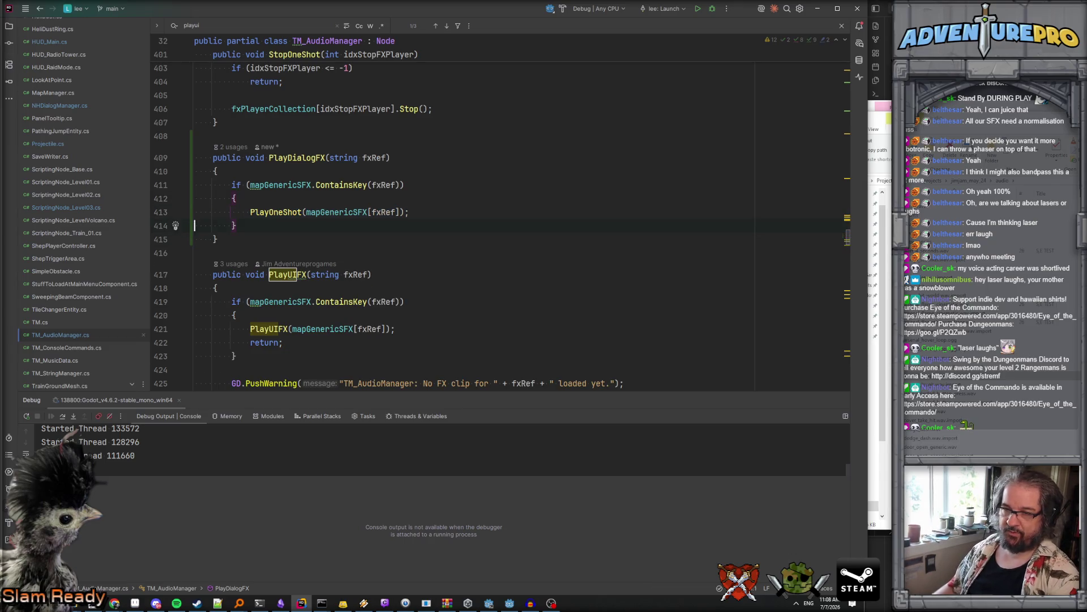
{"action": "key", "text": "ctrl+z"}
Step: Copy the missing-clip GD.PushWarning line into PlayDialogFX after its if-block
{"action": "scroll", "coordinate": [246, 297], "scroll_direction": "down", "scroll_amount": 4}
{"action": "left_click_drag", "start_coordinate": [234, 235], "coordinate": [625, 233]}
{"action": "scroll", "coordinate": [284, 206], "scroll_direction": "up", "scroll_amount": 3}
{"action": "key", "text": "ctrl+c"}
{"action": "left_click", "coordinate": [284, 206]}
{"action": "key", "text": "Return"}
{"action": "key", "text": "Return"}
{"action": "key", "text": "ctrl+v"}
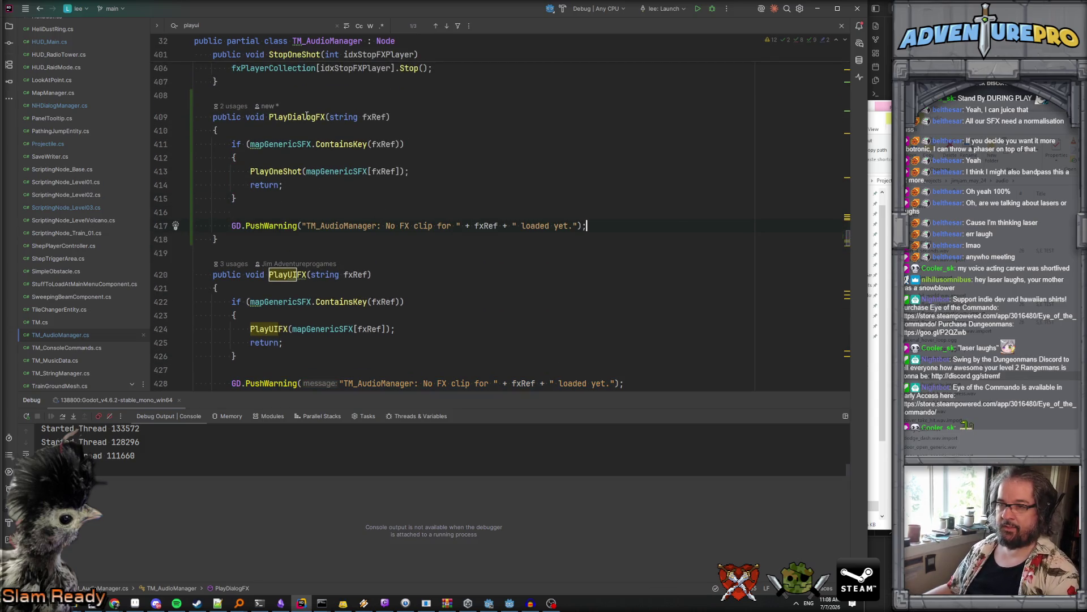
Step: Prefix the warning messages with TM_AudioManager::PlayDialogFX and TM_AudioManager::PlayUIFX
{"action": "double_click", "coordinate": [305, 116]}
{"action": "left_click", "coordinate": [414, 226]}
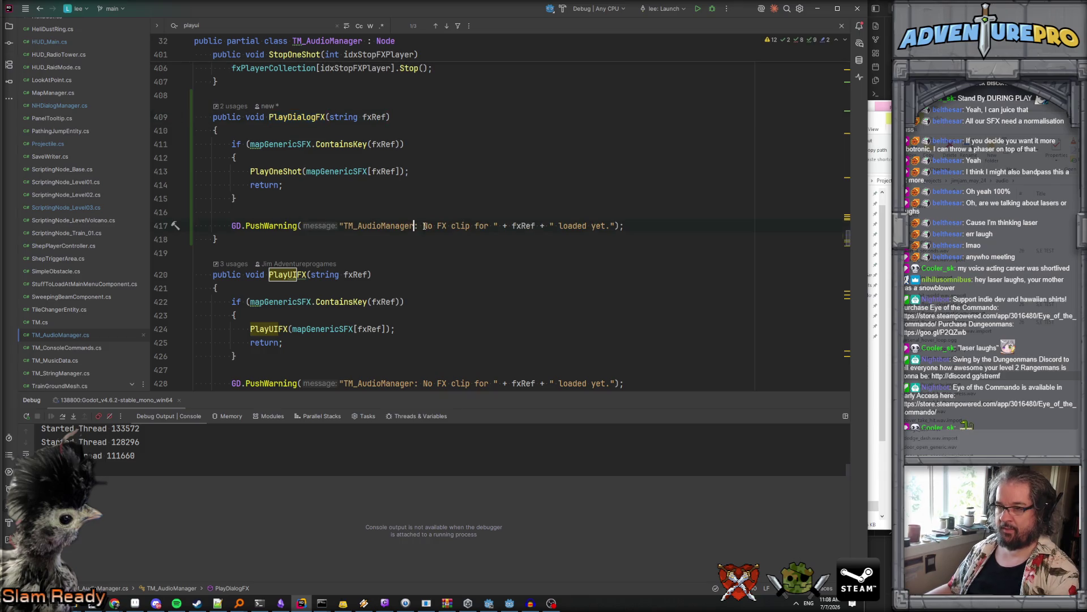
{"action": "type", "text": ":PlayDialogFX()"}
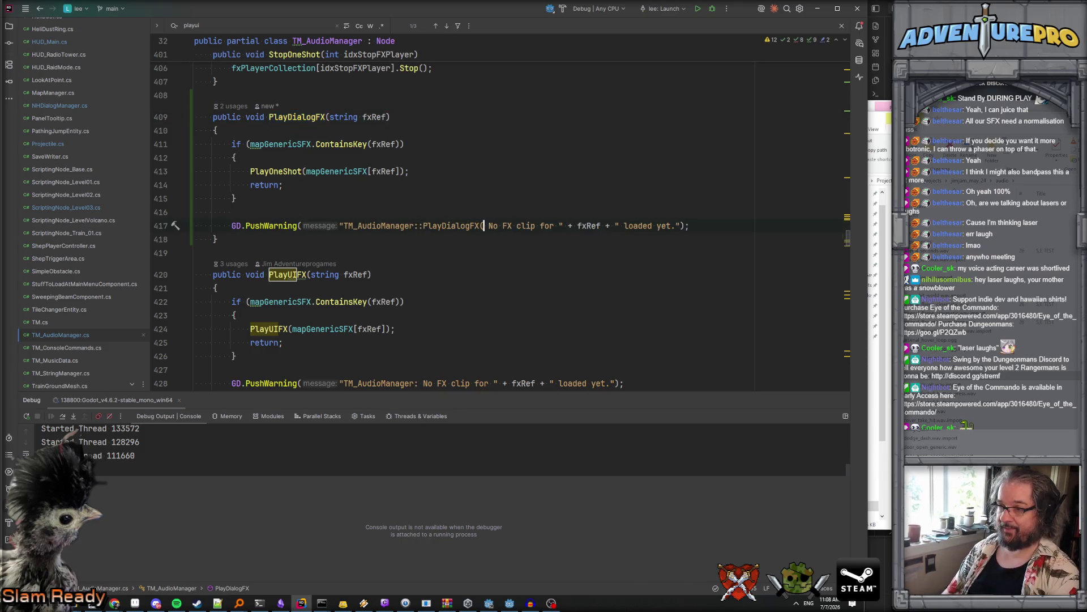
{"action": "key", "text": "BackSpace"}
{"action": "key", "text": "BackSpace"}
{"action": "type", "text": ":"}
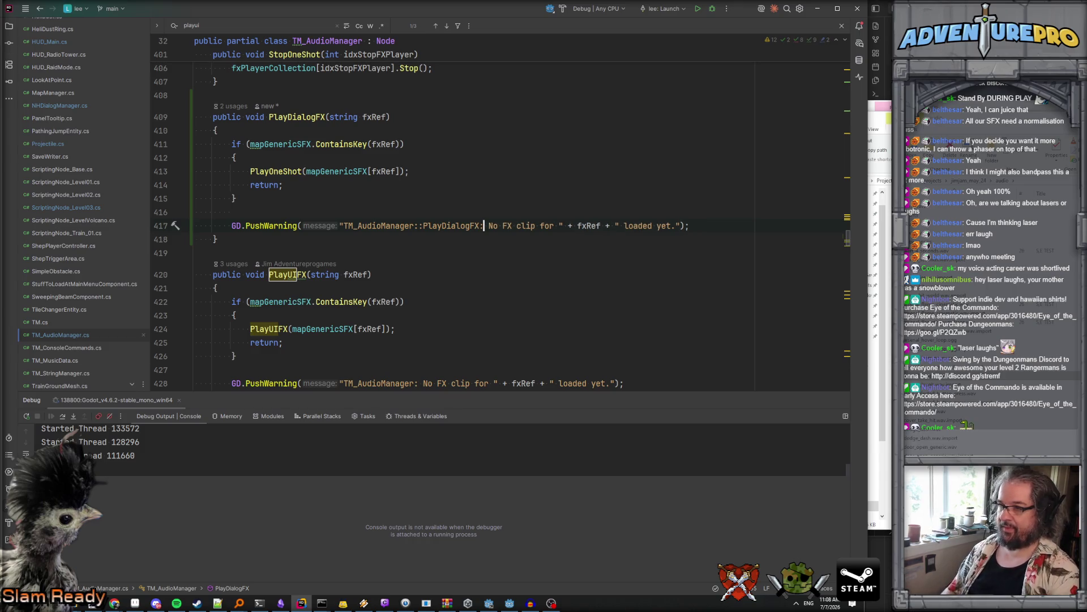
{"action": "scroll", "coordinate": [294, 227], "scroll_direction": "down", "scroll_amount": 2}
{"action": "left_click", "coordinate": [294, 194]}
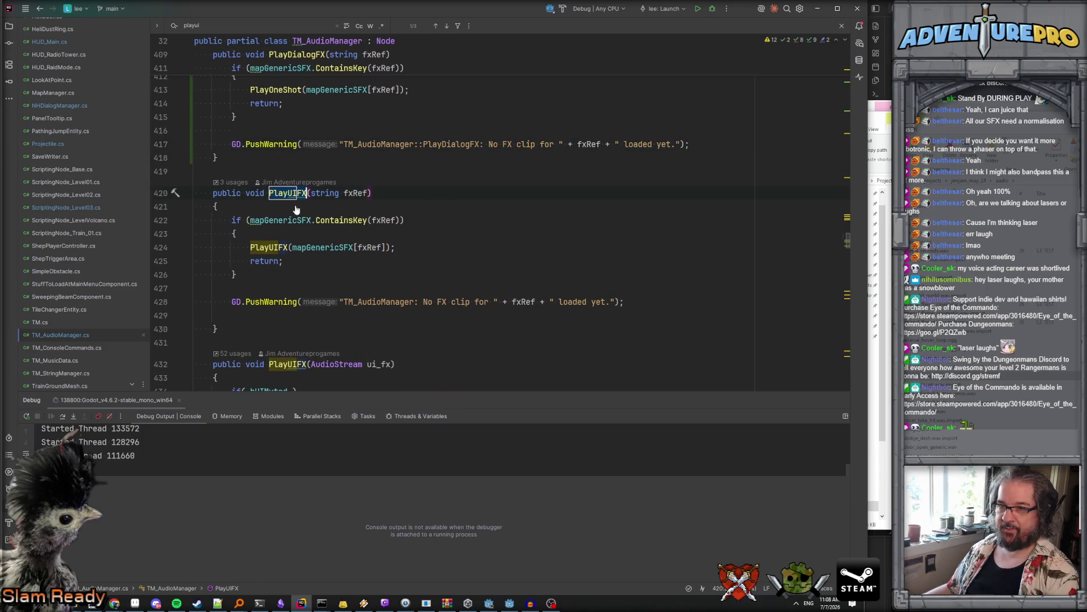
{"action": "left_click", "coordinate": [418, 302]}
{"action": "type", "text": ":PlayUIFX"}
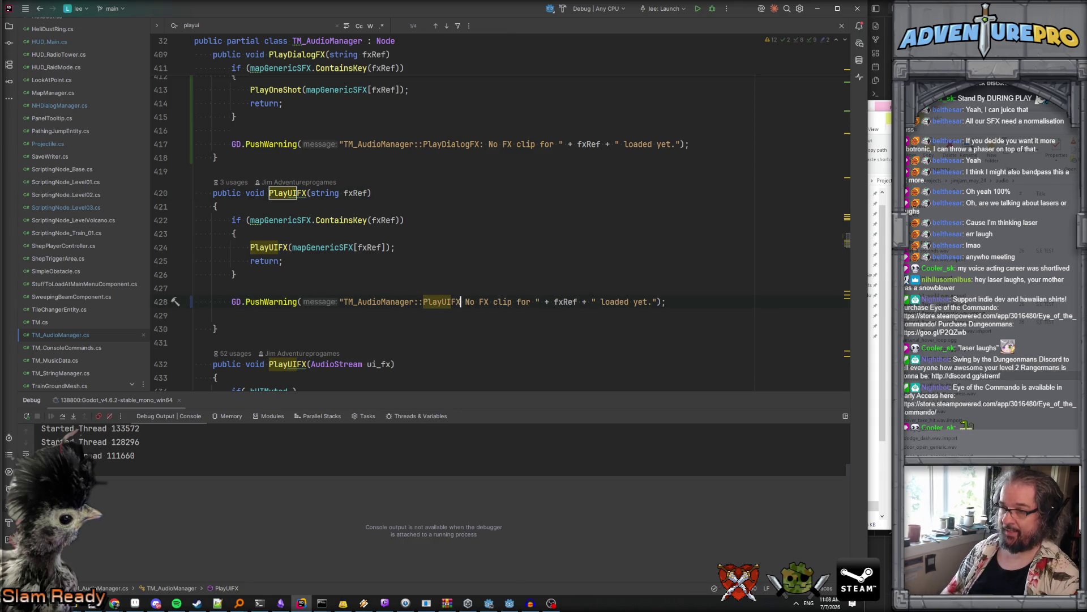
{"action": "left_click", "coordinate": [476, 232]}
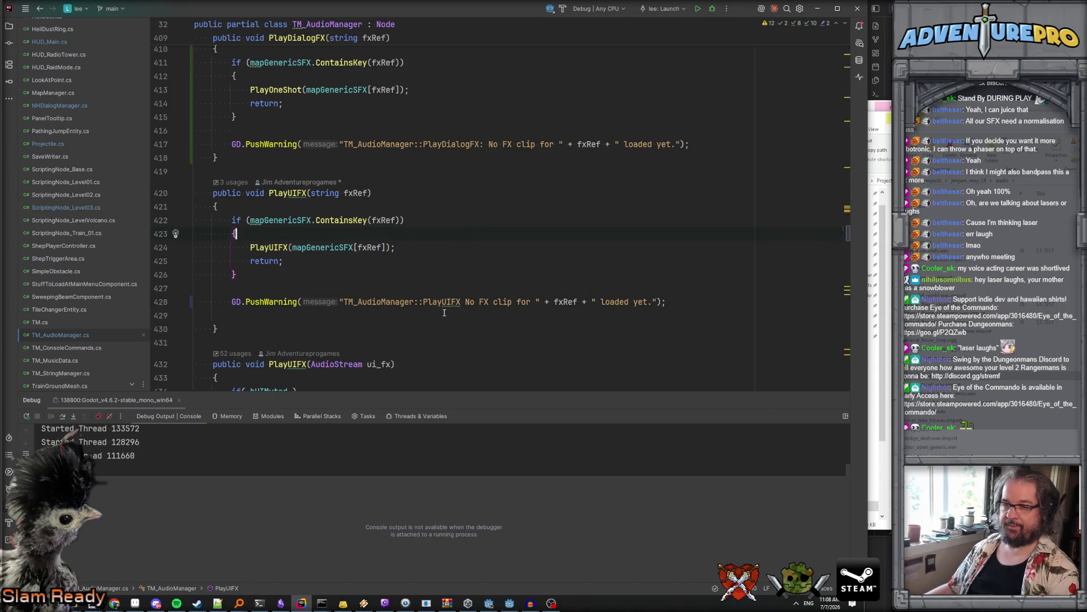
Step: Change PlayDialogFX's warning call from GD.PushWarning to TM.PrintWarning
{"action": "double_click", "coordinate": [240, 145]}
{"action": "type", "text": "TM"}
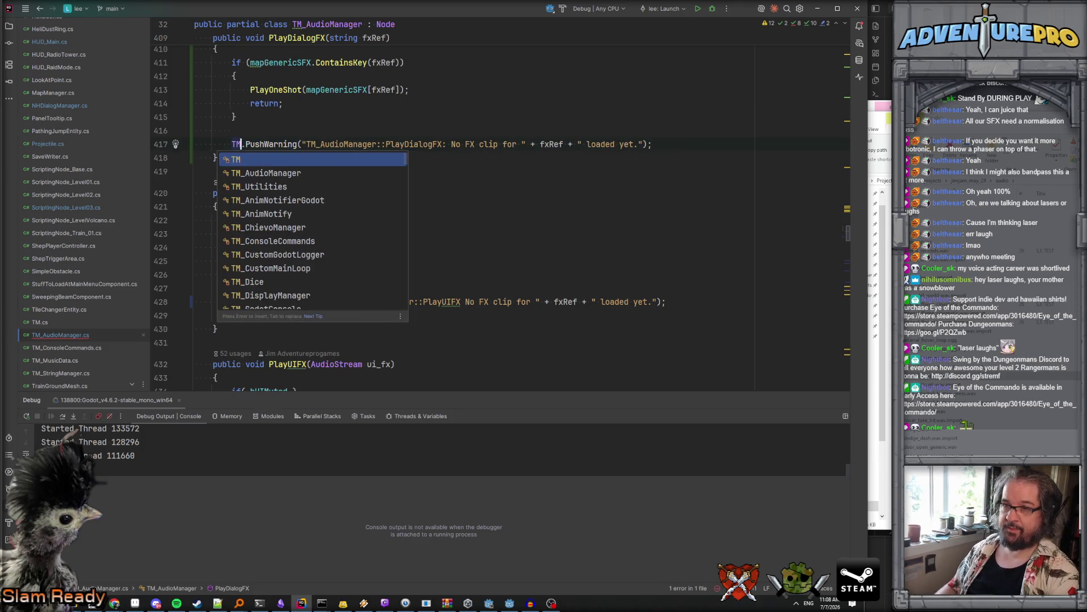
{"action": "key", "text": "Escape"}
{"action": "key", "text": "Right"}
{"action": "key", "text": "ctrl+shift+Right"}
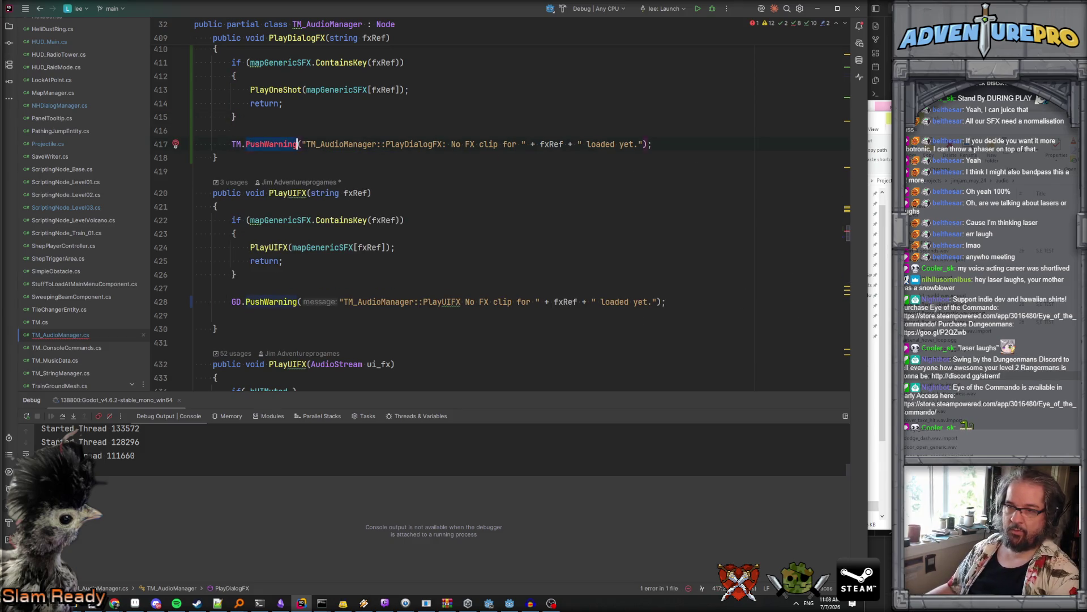
{"action": "type", "text": "Wa"}
{"action": "key", "text": "Down"}
{"action": "key", "text": "Return"}
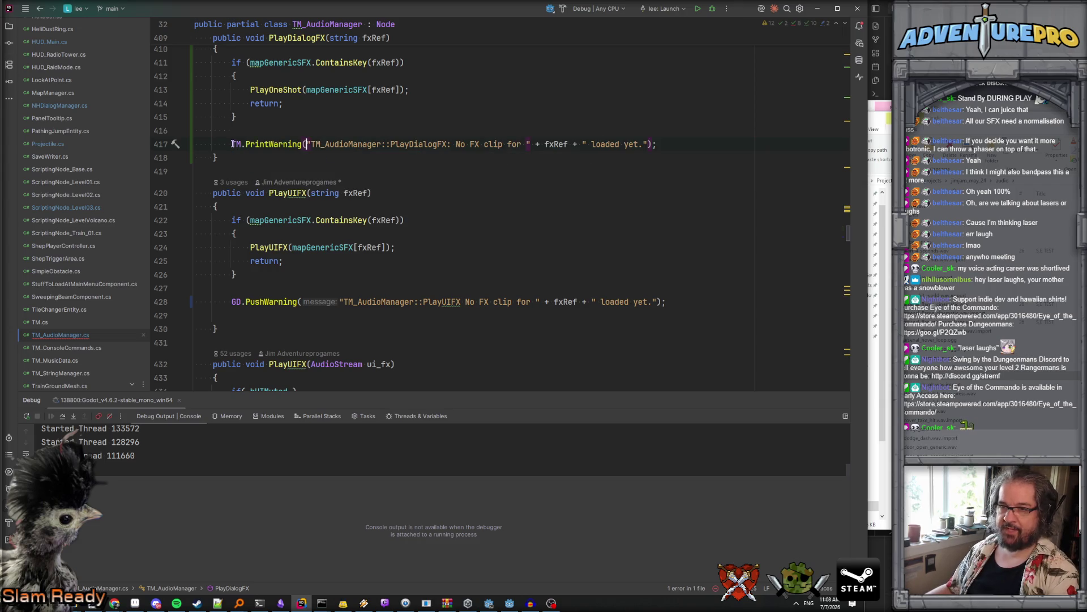
Step: Use TM.PrintWarning in PlayUIFX too, remove the blank line, and return to Godot
{"action": "left_click_drag", "start_coordinate": [232, 301], "coordinate": [302, 302]}
{"action": "key", "text": "ctrl+v"}
{"action": "left_click", "coordinate": [317, 311]}
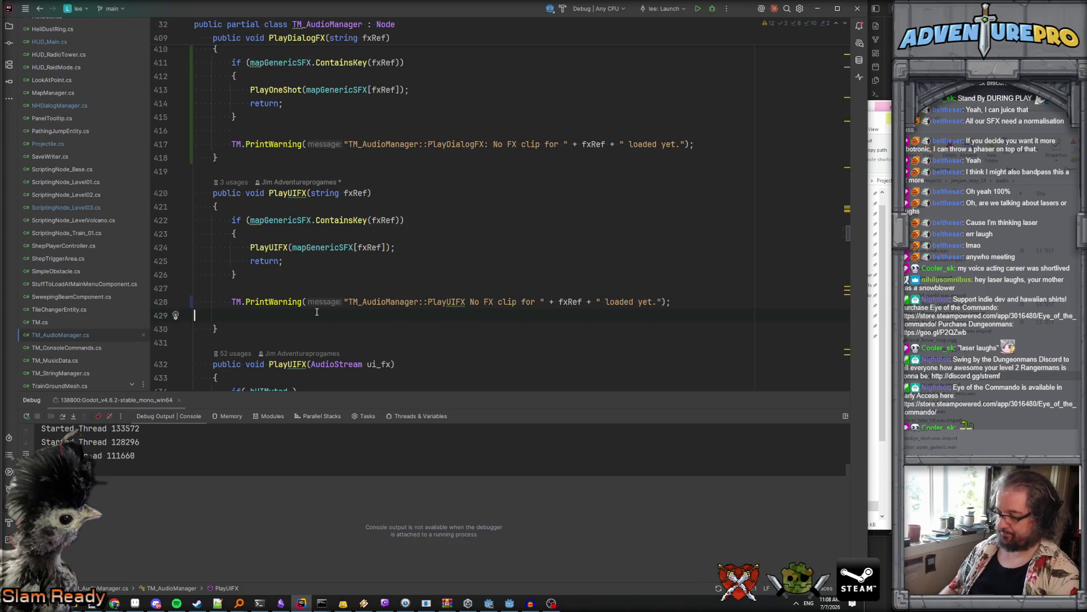
{"action": "key", "text": "BackSpace"}
{"action": "scroll", "coordinate": [316, 311], "scroll_direction": "down", "scroll_amount": 1}
{"action": "key", "text": "Up"}
{"action": "key", "text": "Up"}
{"action": "left_click", "coordinate": [453, 247]}
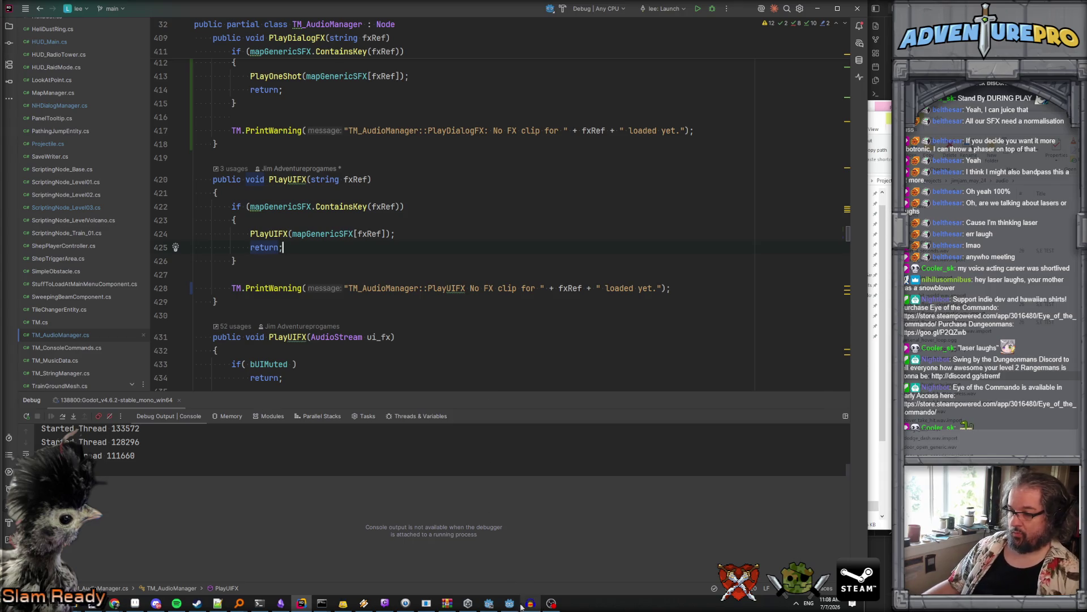
{"action": "left_click", "coordinate": [512, 604]}
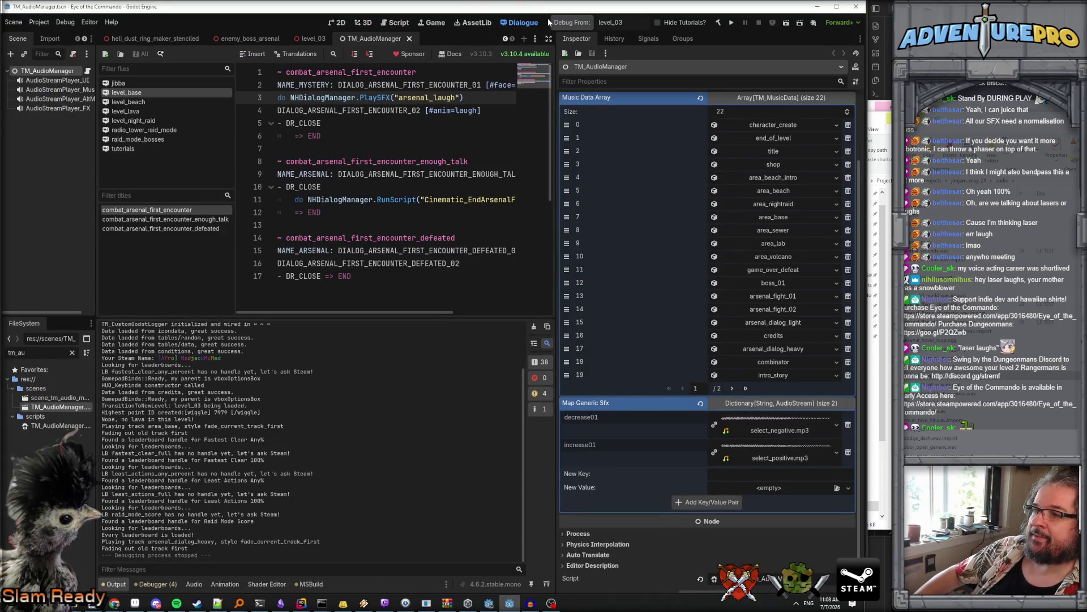
{"action": "left_click", "coordinate": [565, 25]}
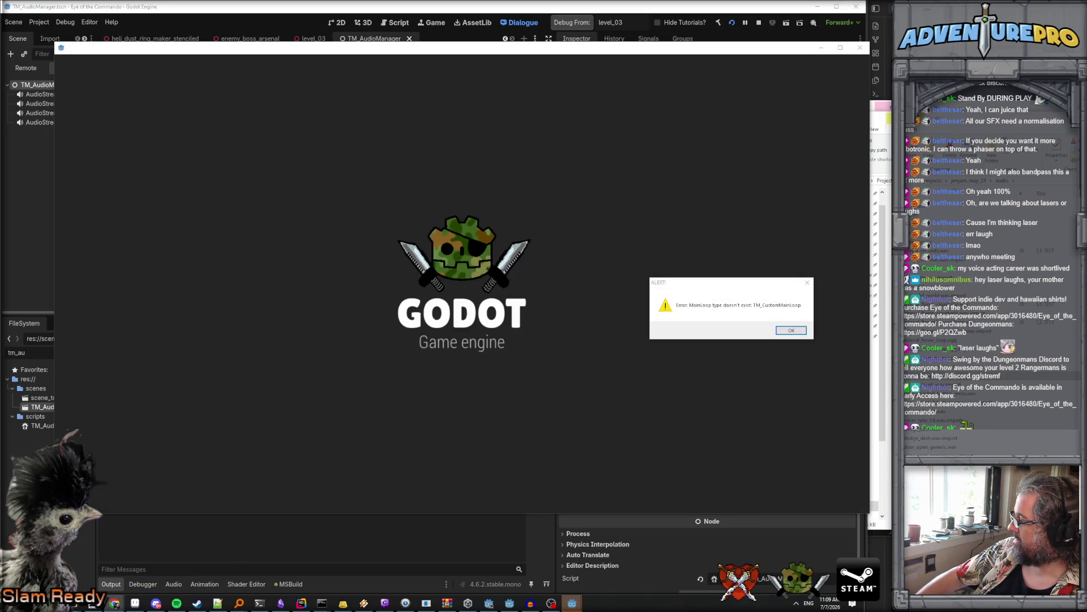
{"action": "left_click", "coordinate": [791, 328]}
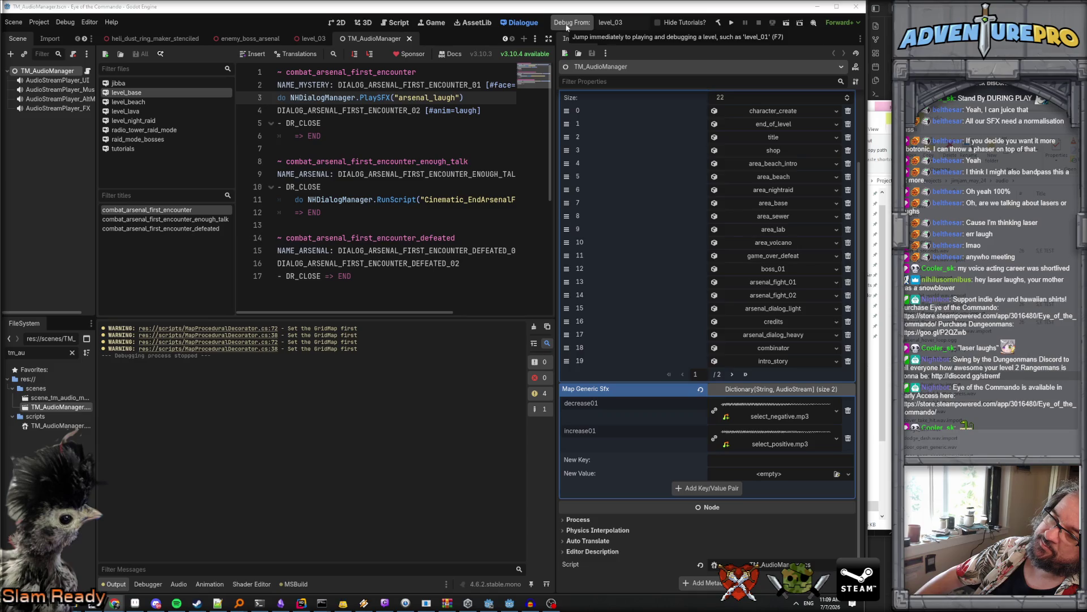
{"action": "left_click", "coordinate": [572, 23]}
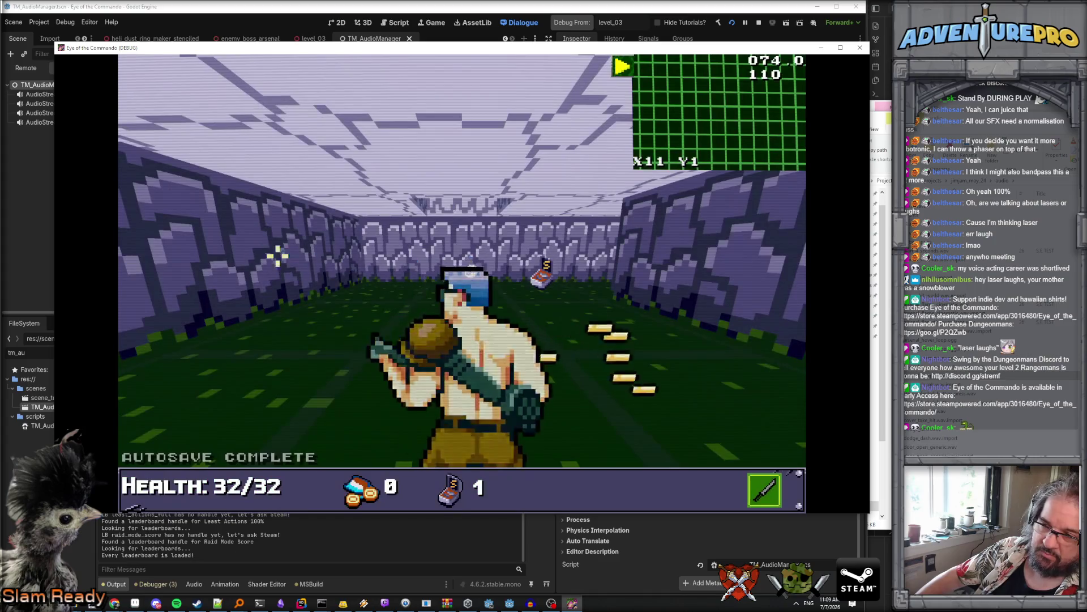
{"action": "left_click", "coordinate": [588, 285]}
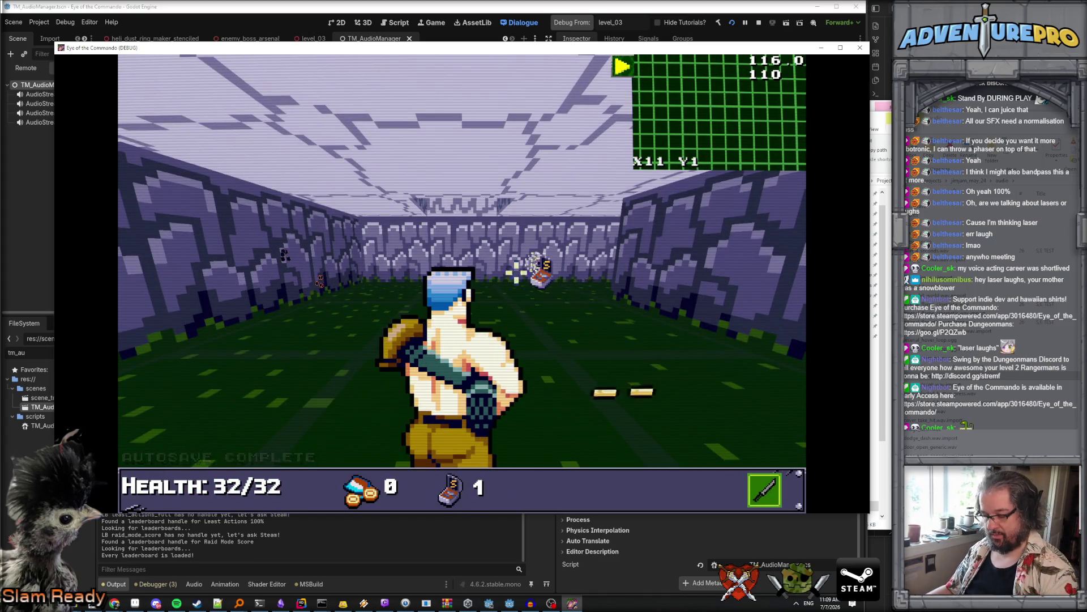
{"action": "key", "text": "grave"}
{"action": "type", "text": "TP 30 5"}
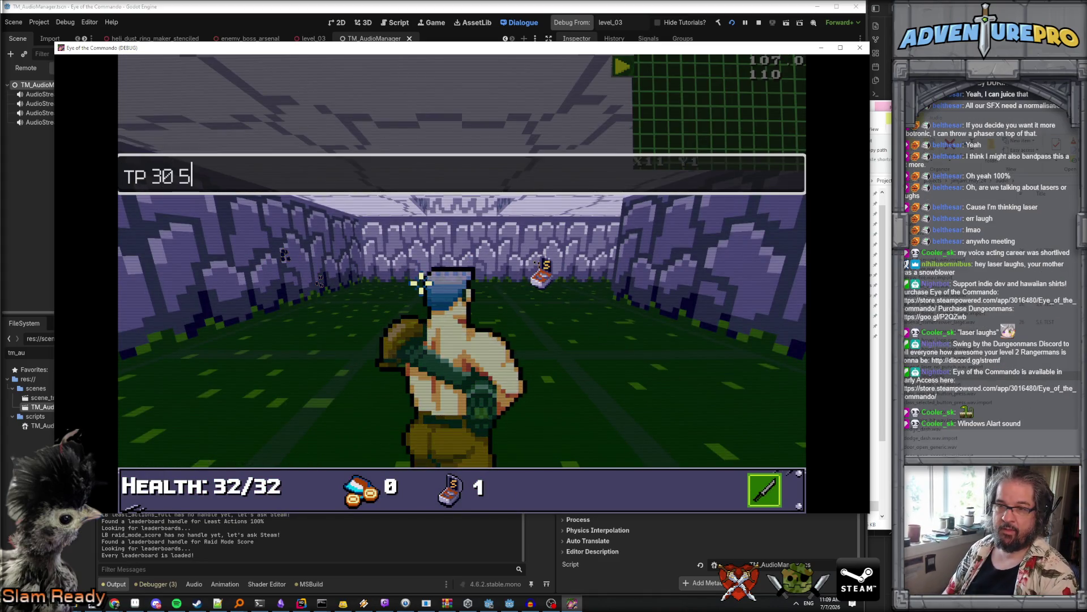
{"action": "type", "text": "3"}
{"action": "key", "text": "Return"}
{"action": "key", "text": "grave"}
{"action": "key", "text": "Left"}
{"action": "key", "text": "Up"}
{"action": "key", "text": "Up"}
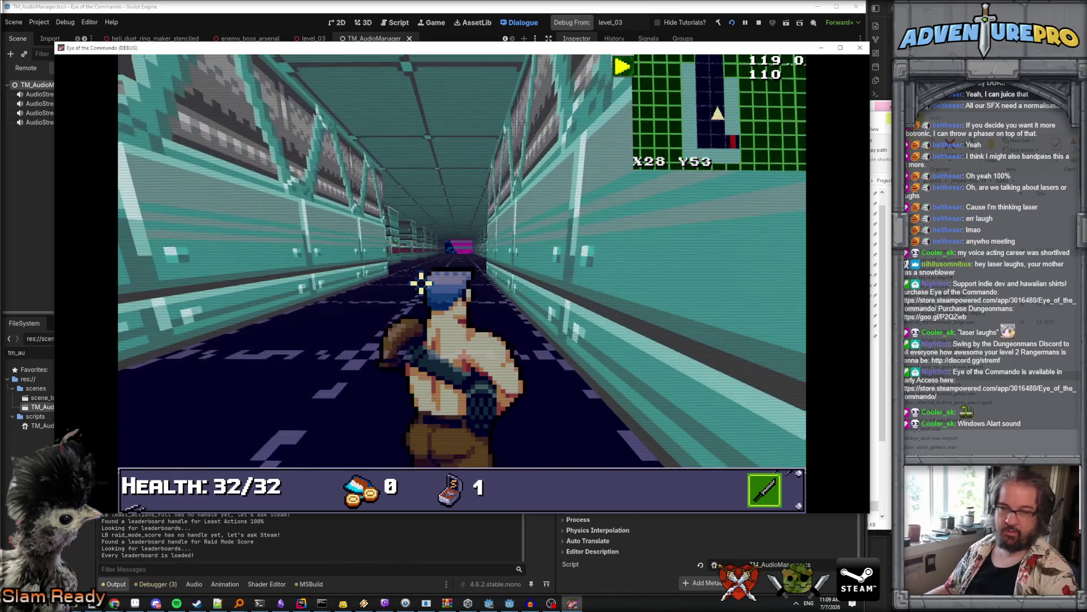
{"action": "key", "text": "Up"}
{"action": "key", "text": "Up"}
{"action": "key", "text": "Up"}
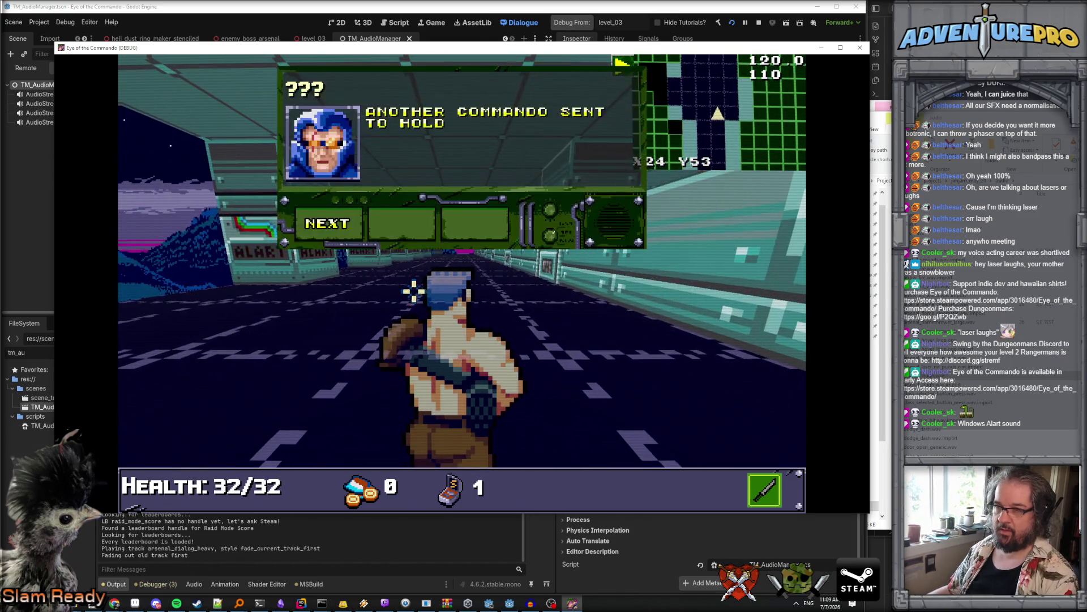
{"action": "left_click", "coordinate": [341, 223]}
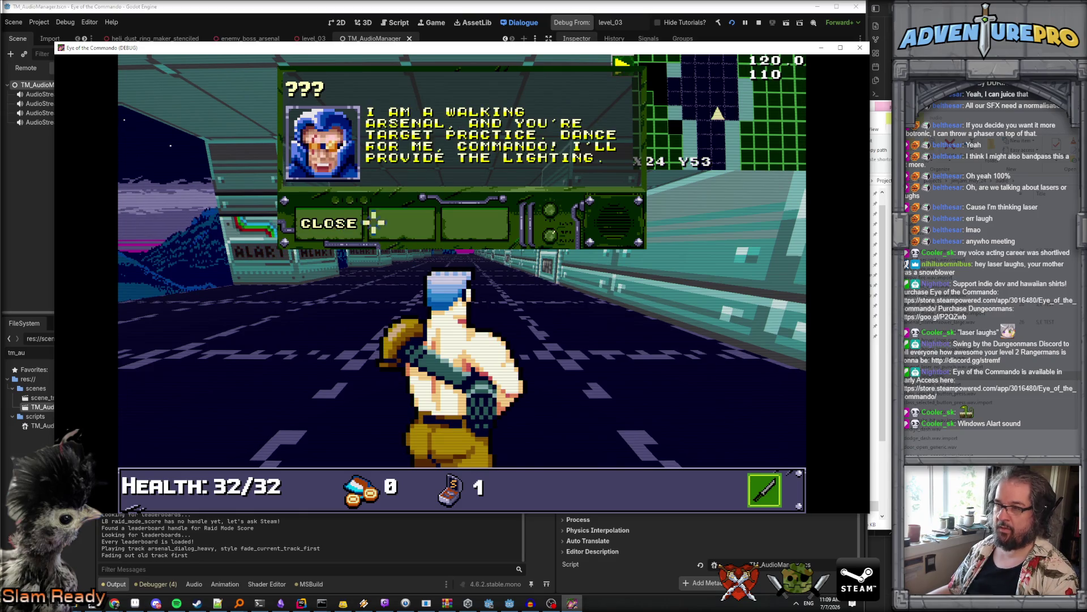
{"action": "left_click", "coordinate": [859, 48]}
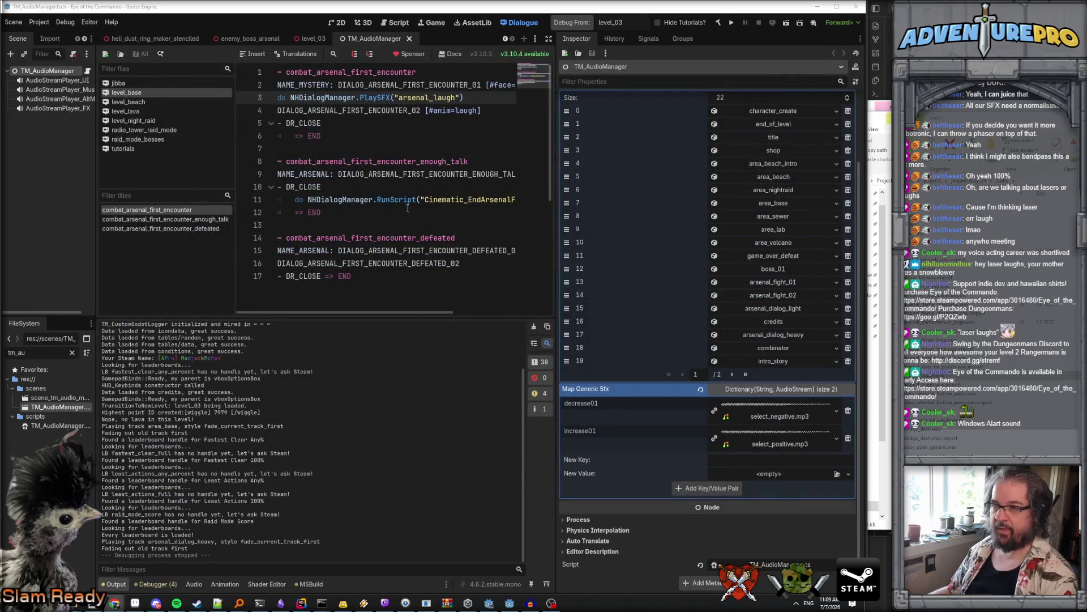
Step: Open scene_tm_audio_manager in the 2D view and select the TM_AudioManager root node
{"action": "double_click", "coordinate": [426, 99]}
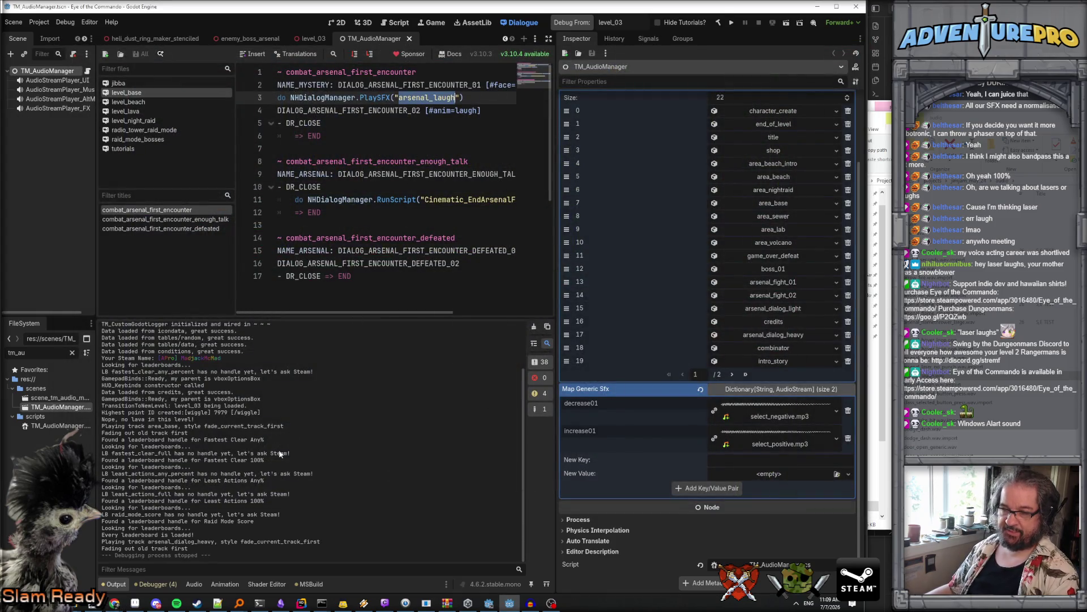
{"action": "left_click", "coordinate": [162, 585]}
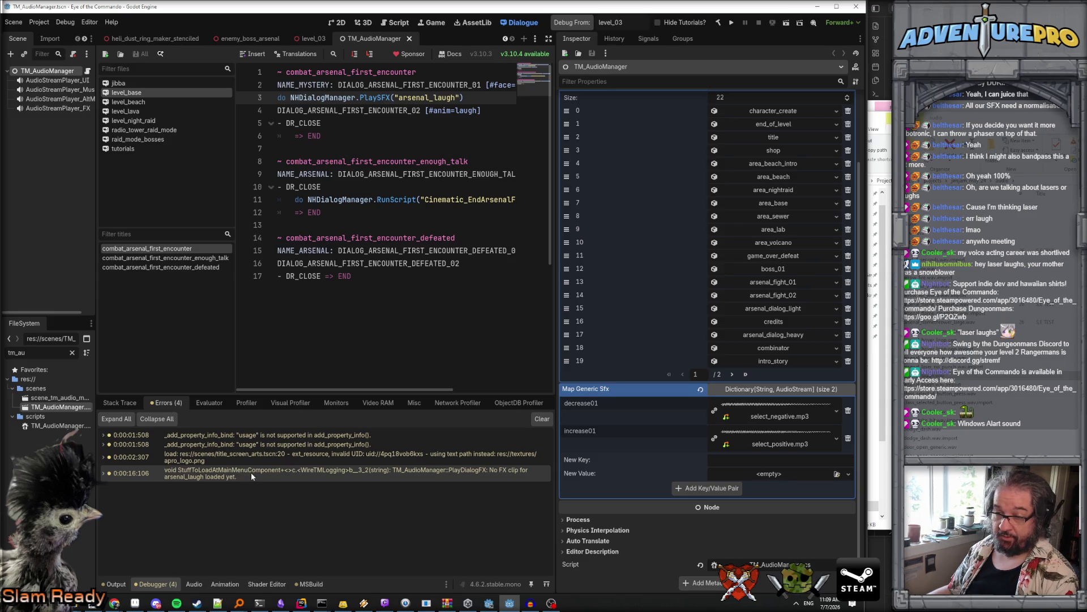
{"action": "left_click", "coordinate": [65, 398]}
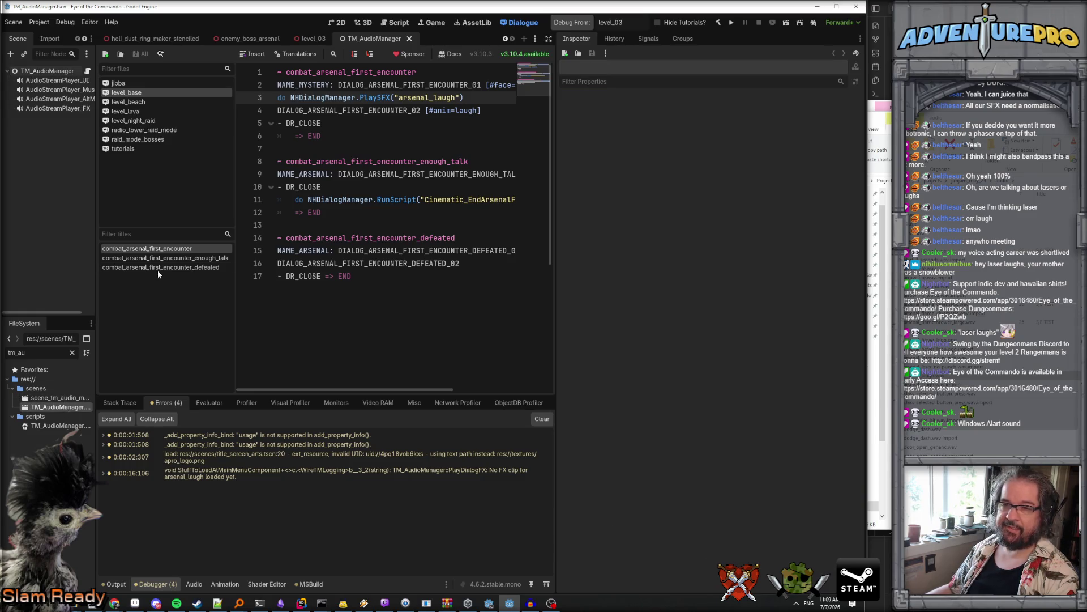
{"action": "left_click_drag", "start_coordinate": [95, 279], "coordinate": [204, 283]}
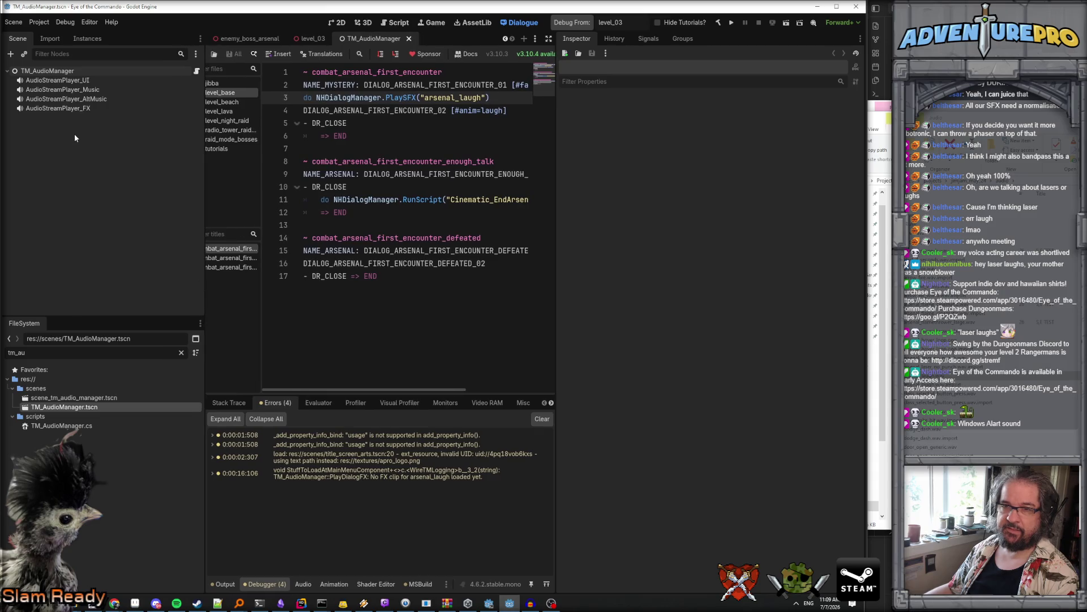
{"action": "left_click", "coordinate": [340, 22]}
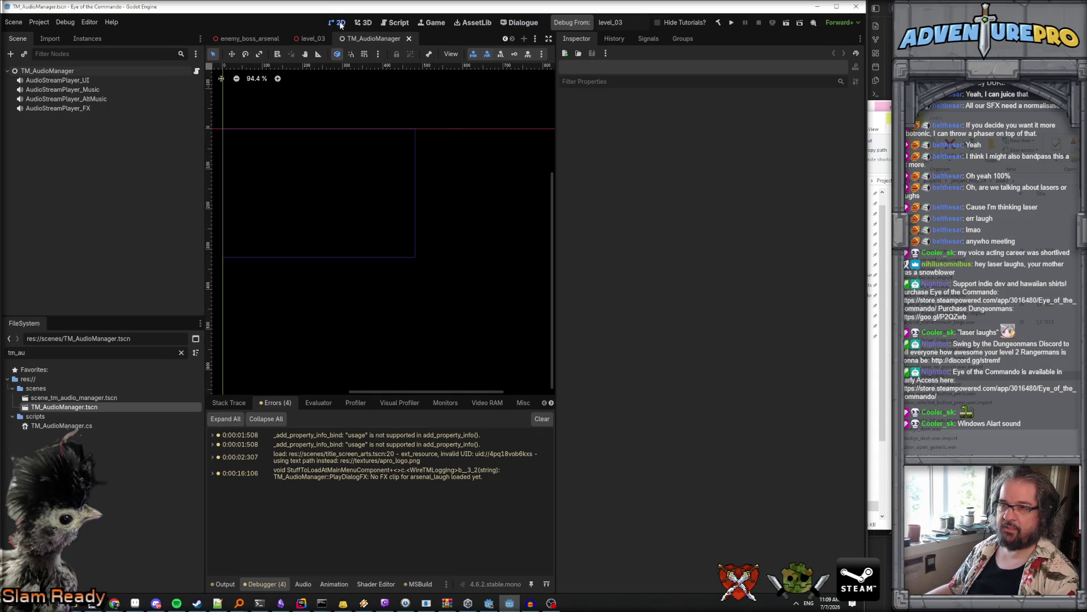
{"action": "left_click", "coordinate": [63, 70]}
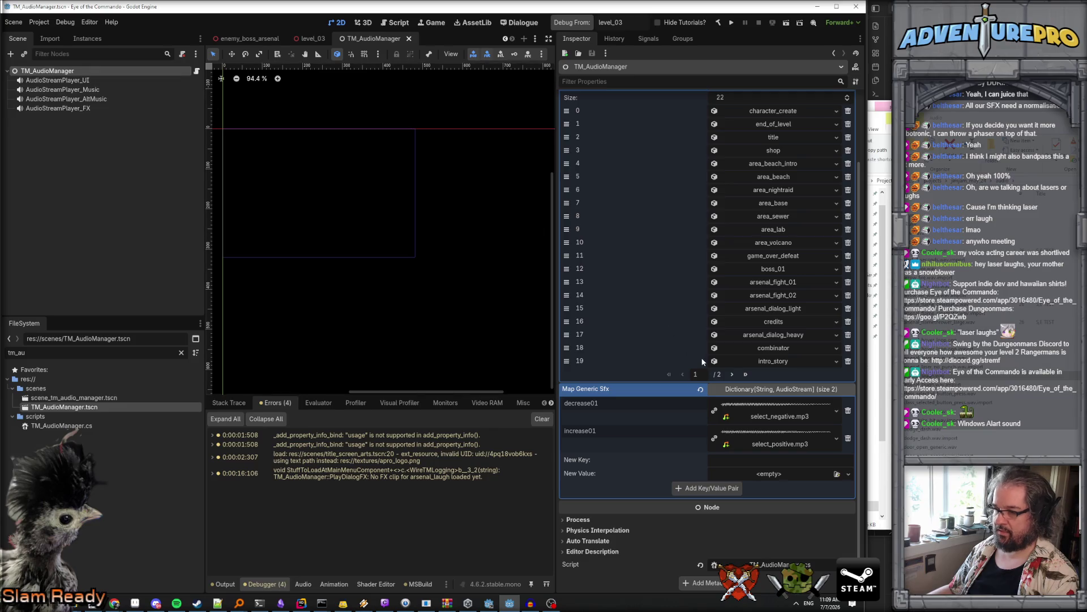
Step: Add arsenal_laugh mapped to arsenal_laugh.wav in Map Generic Sfx, save, and close the scene
{"action": "left_click", "coordinate": [752, 473]}
{"action": "left_click", "coordinate": [739, 463]}
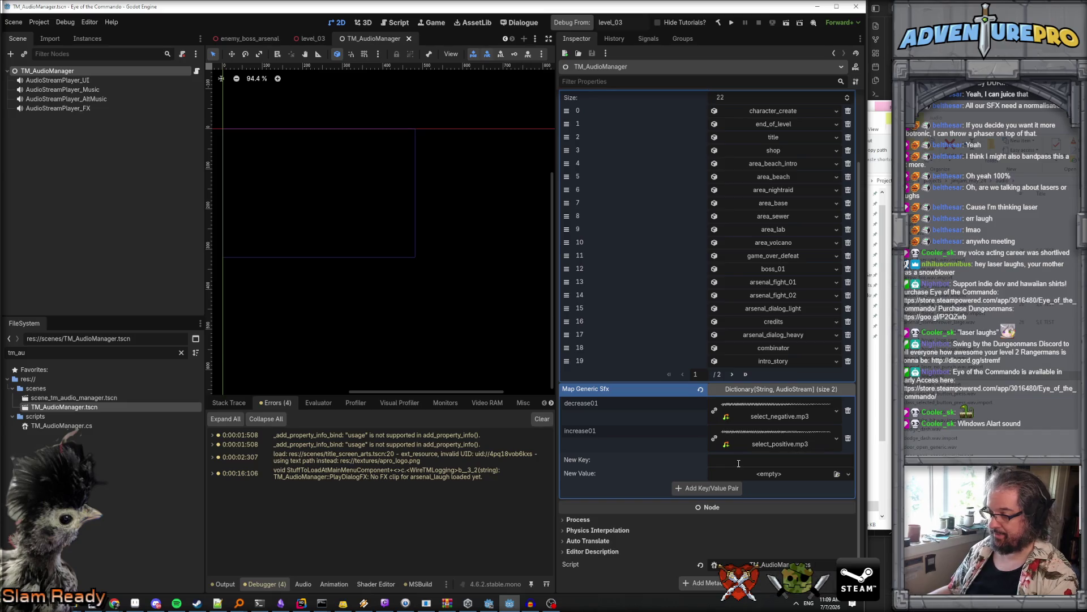
{"action": "type", "text": "arsenal_laugh"}
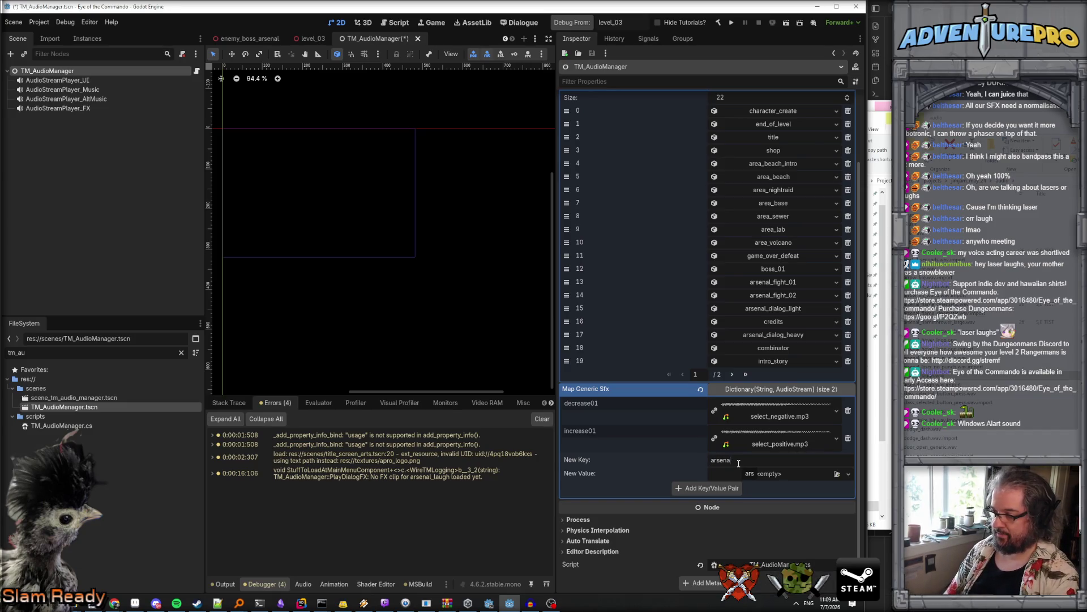
{"action": "left_click", "coordinate": [793, 474]}
{"action": "left_click", "coordinate": [793, 577]}
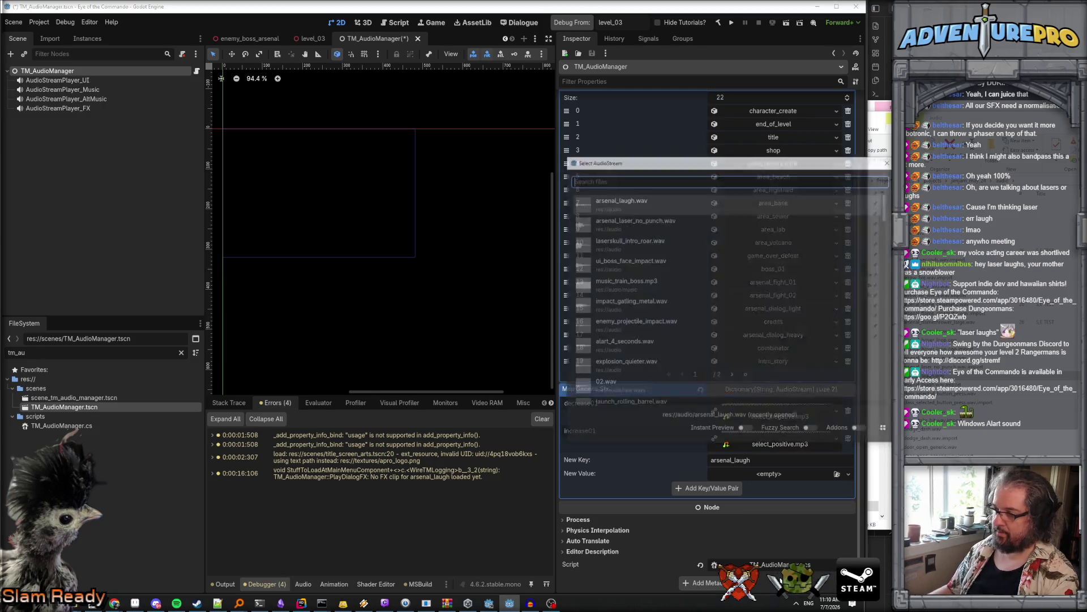
{"action": "key", "text": "Return"}
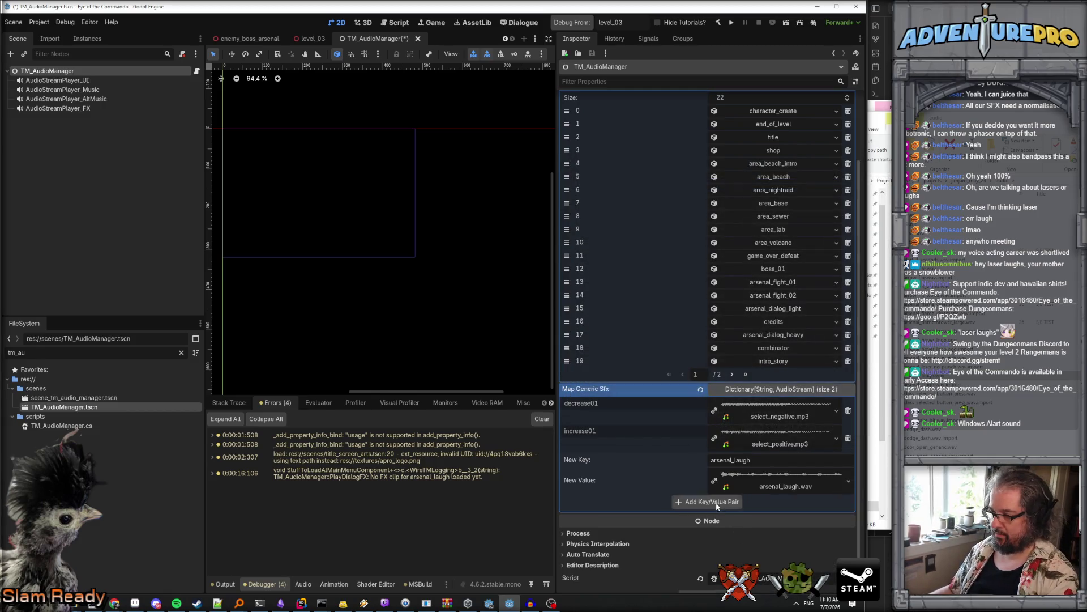
{"action": "left_click", "coordinate": [716, 502]}
{"action": "key", "text": "ctrl+s"}
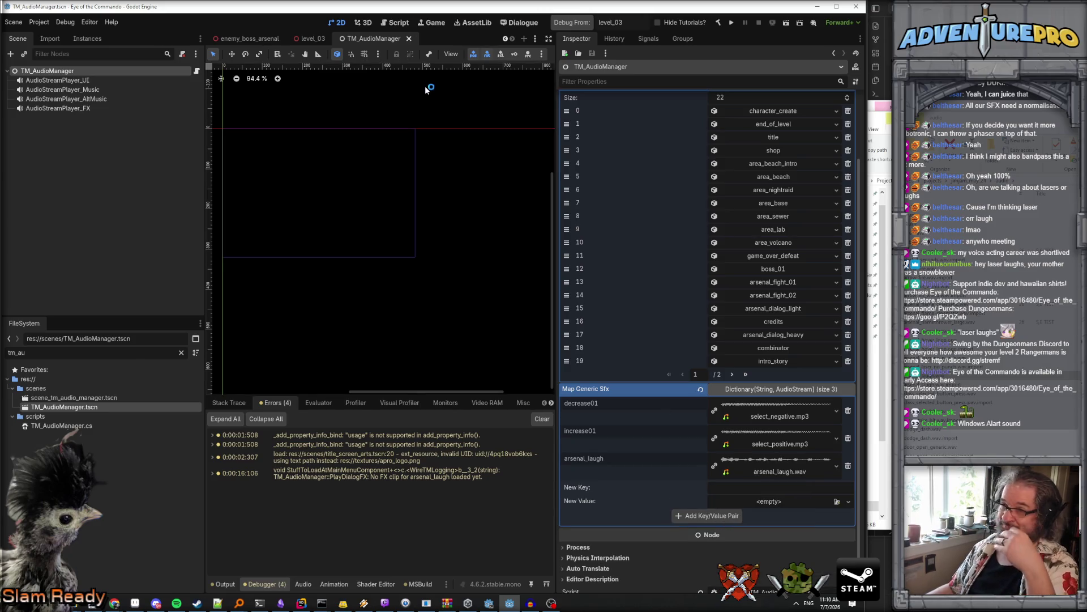
{"action": "left_click", "coordinate": [410, 39]}
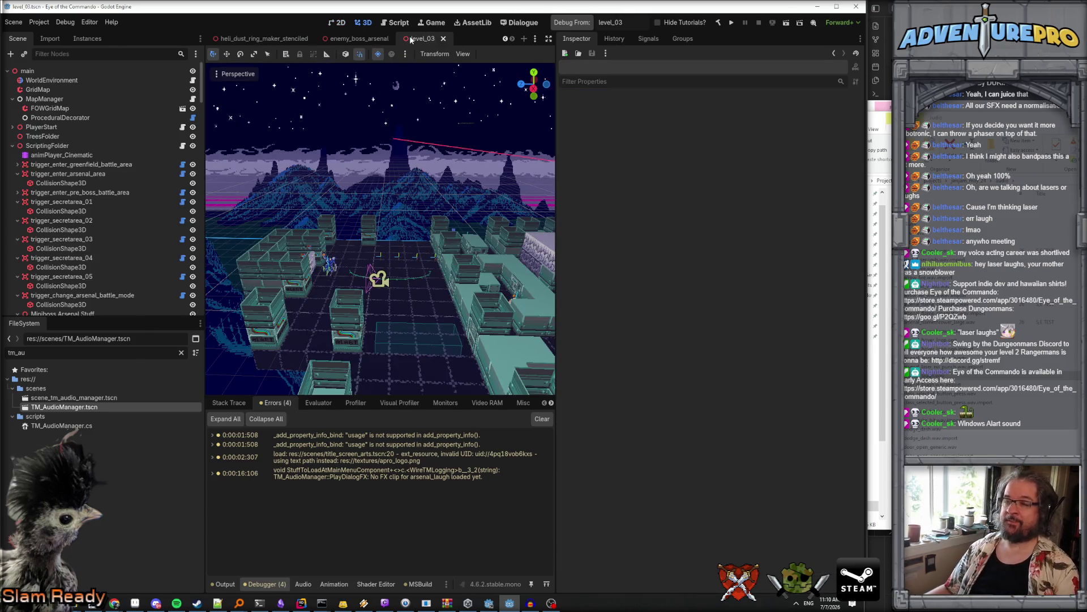
Step: Run the project, teleport with TP 30 53, and click through The Arsenal's dialogue
{"action": "left_click", "coordinate": [572, 23]}
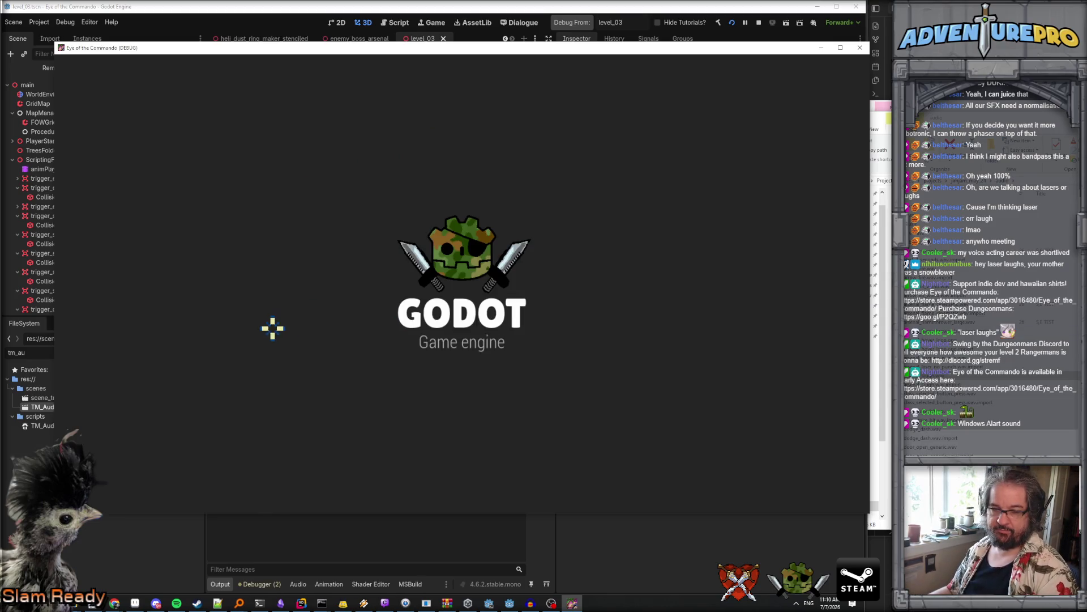
{"action": "key", "text": "grave"}
{"action": "type", "text": "TP 30 53"}
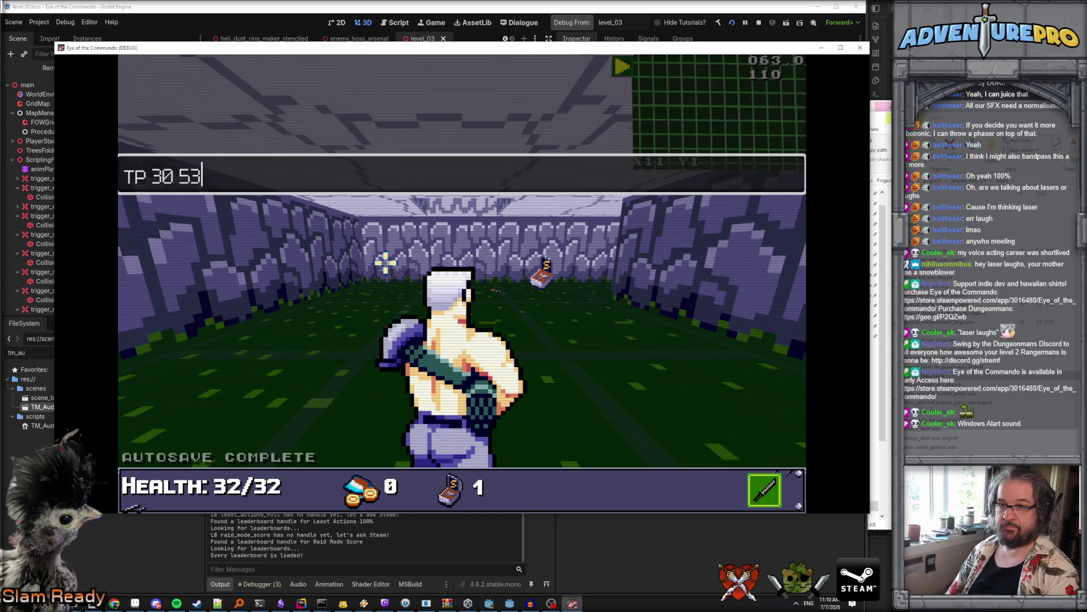
{"action": "key", "text": "Return"}
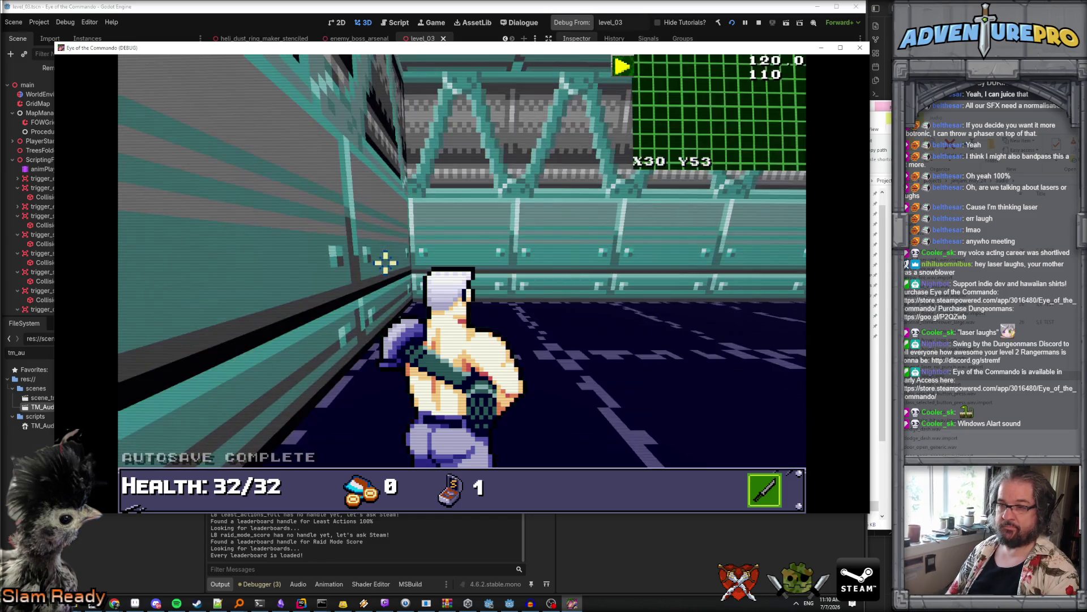
{"action": "key", "text": "Up"}
{"action": "key", "text": "Up"}
{"action": "key", "text": "Up"}
{"action": "key", "text": "Up"}
{"action": "key", "text": "Up"}
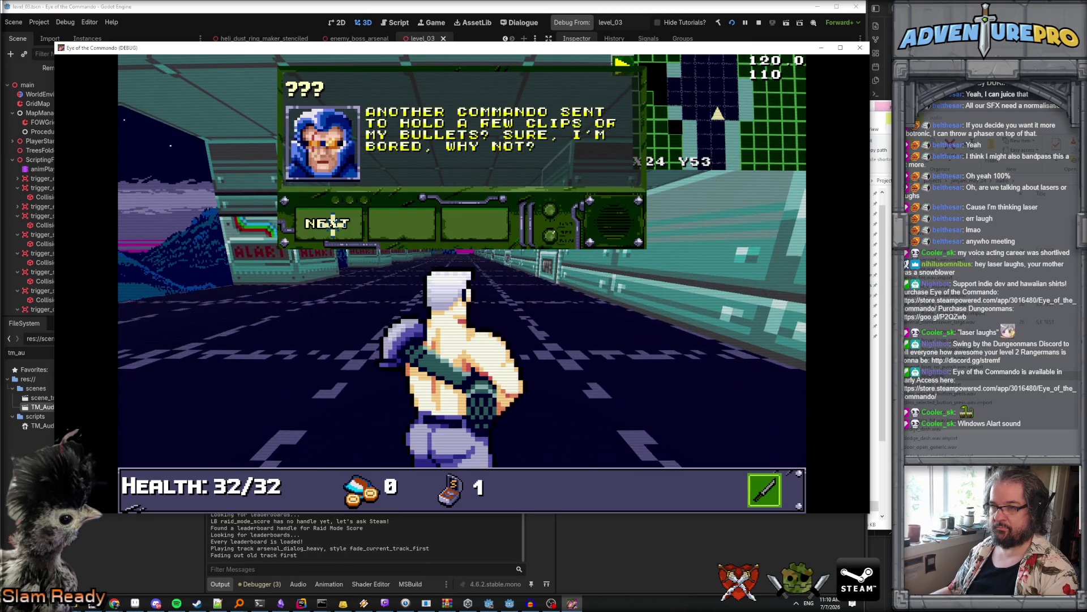
{"action": "left_click", "coordinate": [332, 224]}
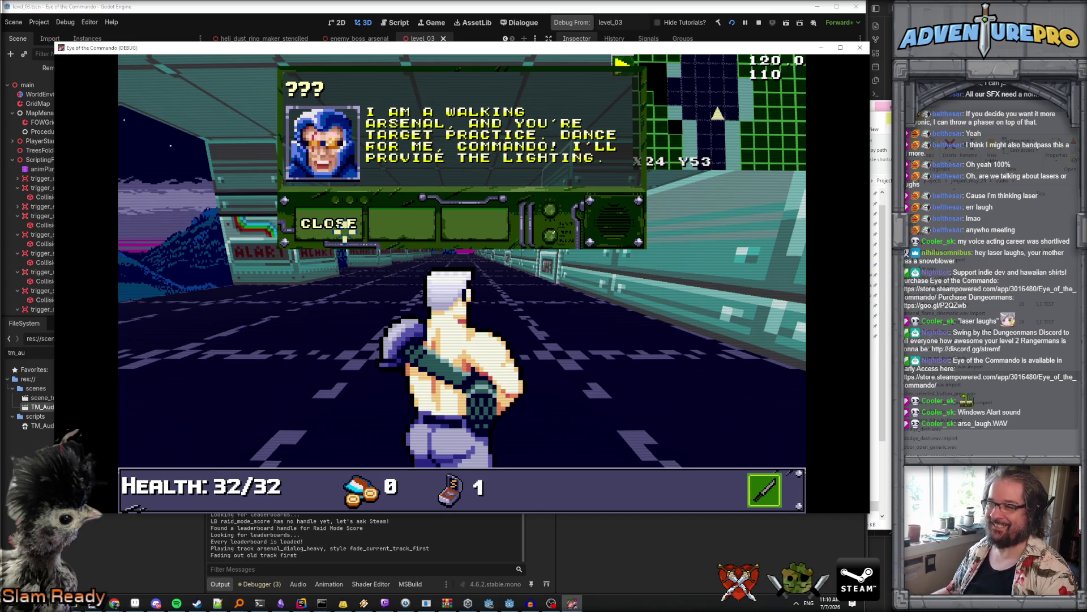
{"action": "left_click", "coordinate": [344, 229]}
Step: Walk down the corridor past the green laser to The Arsenal and dismiss its taunt to start the fight
{"action": "key", "text": "Up"}
{"action": "key", "text": "Up"}
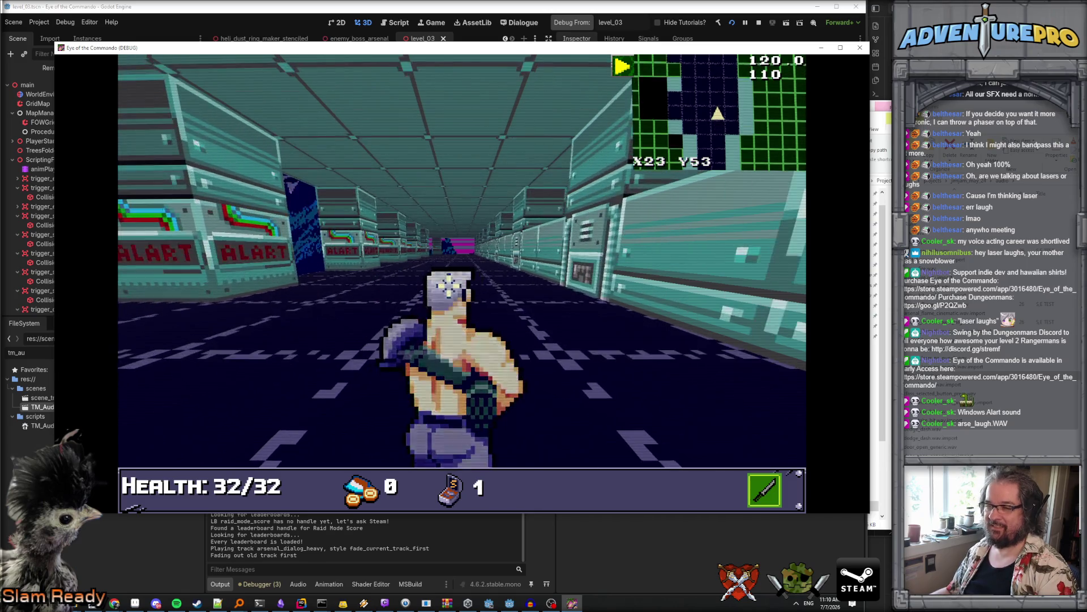
{"action": "key", "text": "Left"}
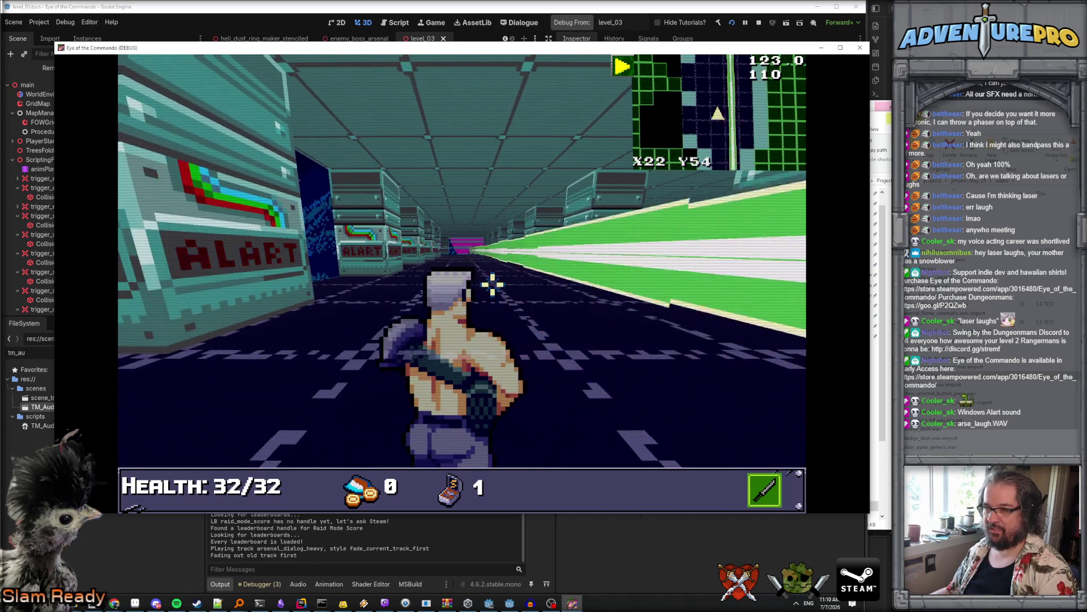
{"action": "key", "text": "Down"}
{"action": "key", "text": "Up"}
{"action": "key", "text": "Up"}
{"action": "key", "text": "Up"}
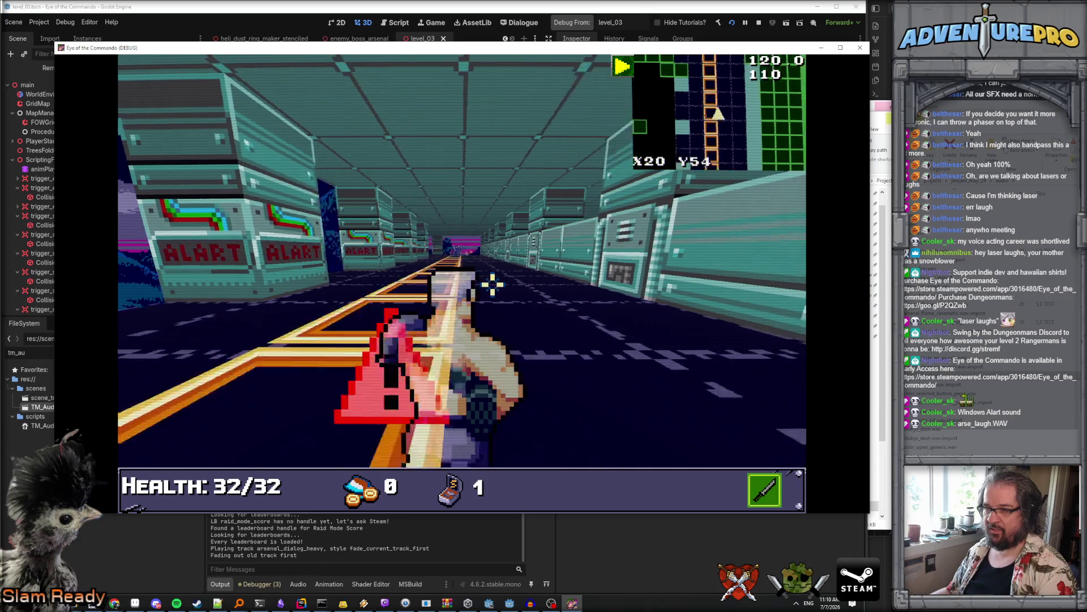
{"action": "key", "text": "Left"}
{"action": "key", "text": "Right"}
{"action": "key", "text": "Up"}
{"action": "key", "text": "Up"}
{"action": "key", "text": "Up"}
{"action": "key", "text": "Left"}
{"action": "key", "text": "Up"}
{"action": "key", "text": "q"}
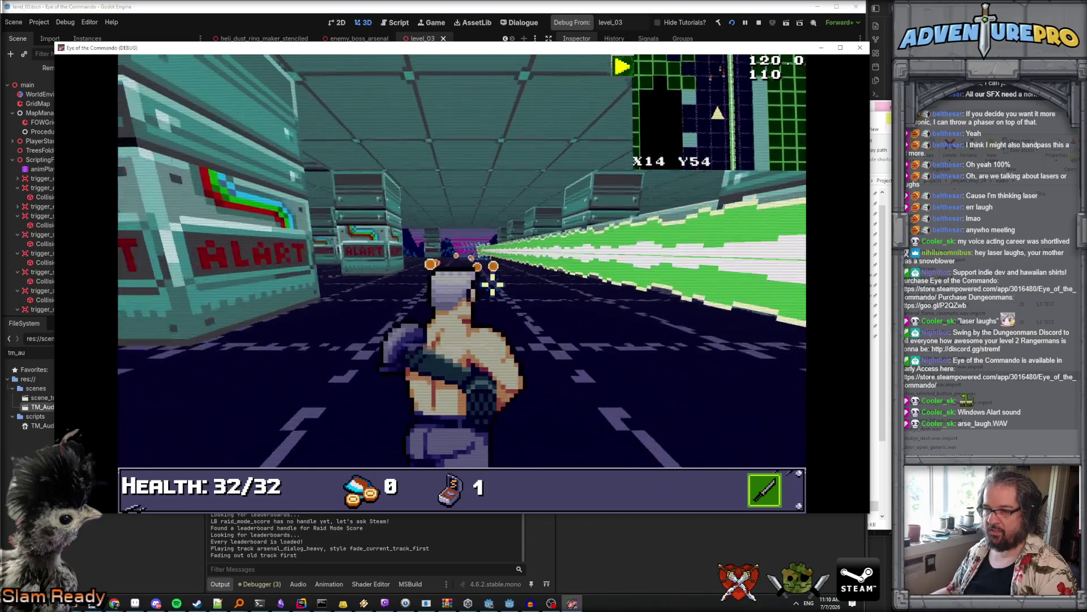
{"action": "key", "text": "Up"}
{"action": "key", "text": "Up"}
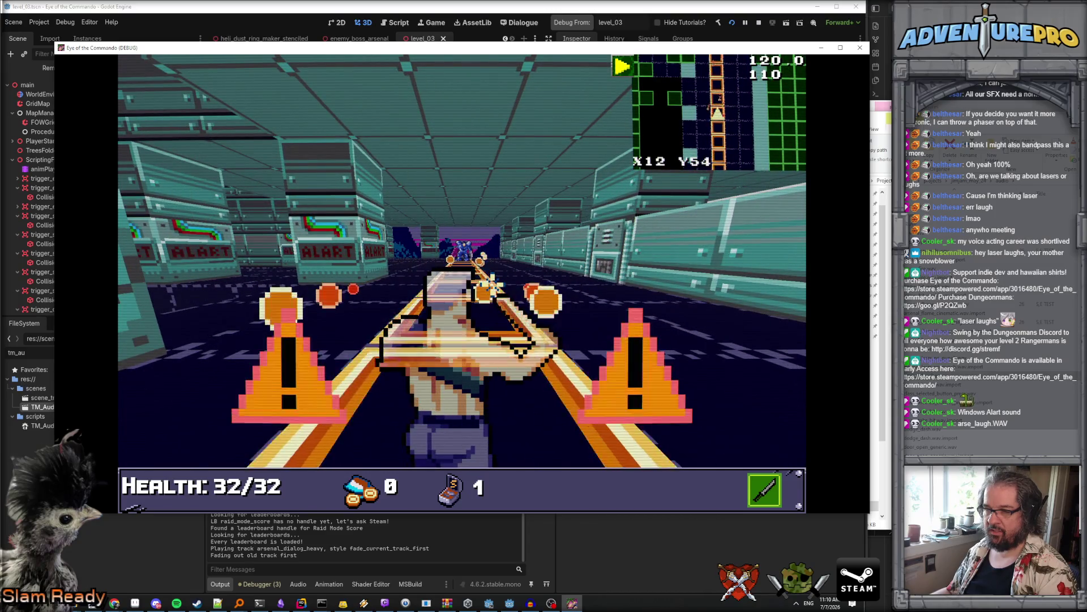
{"action": "key", "text": "Up"}
{"action": "key", "text": "Up"}
{"action": "key", "text": "Left"}
{"action": "key", "text": "Left"}
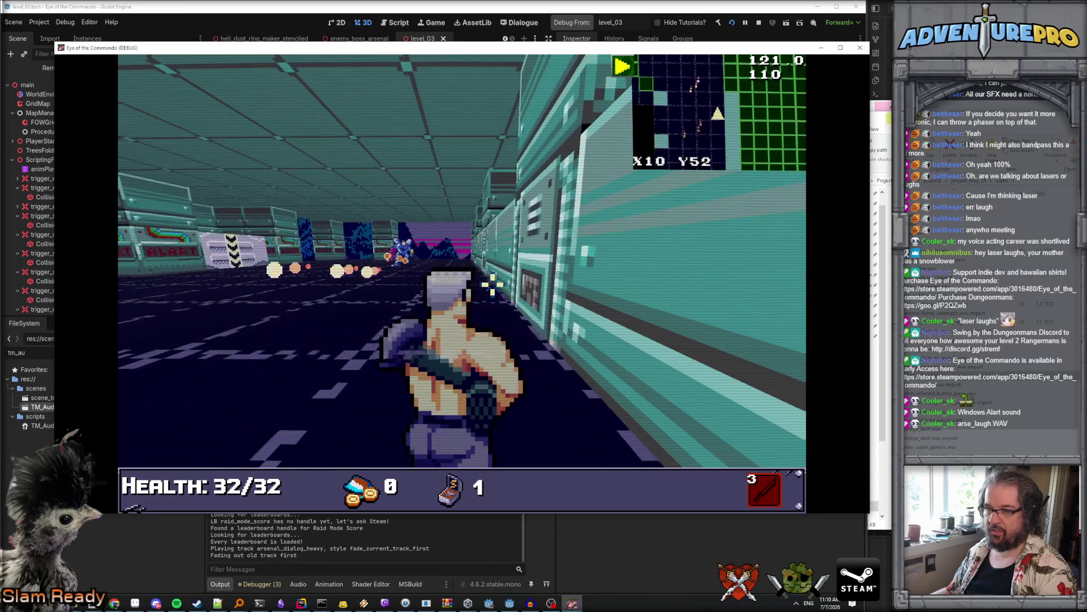
{"action": "key", "text": "Down"}
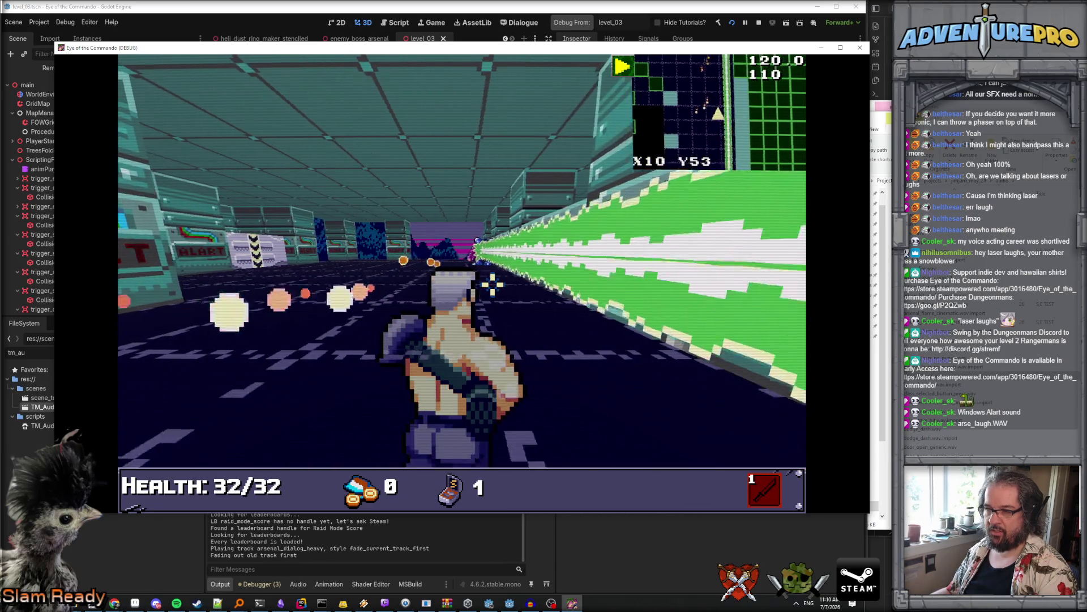
{"action": "key", "text": "Up"}
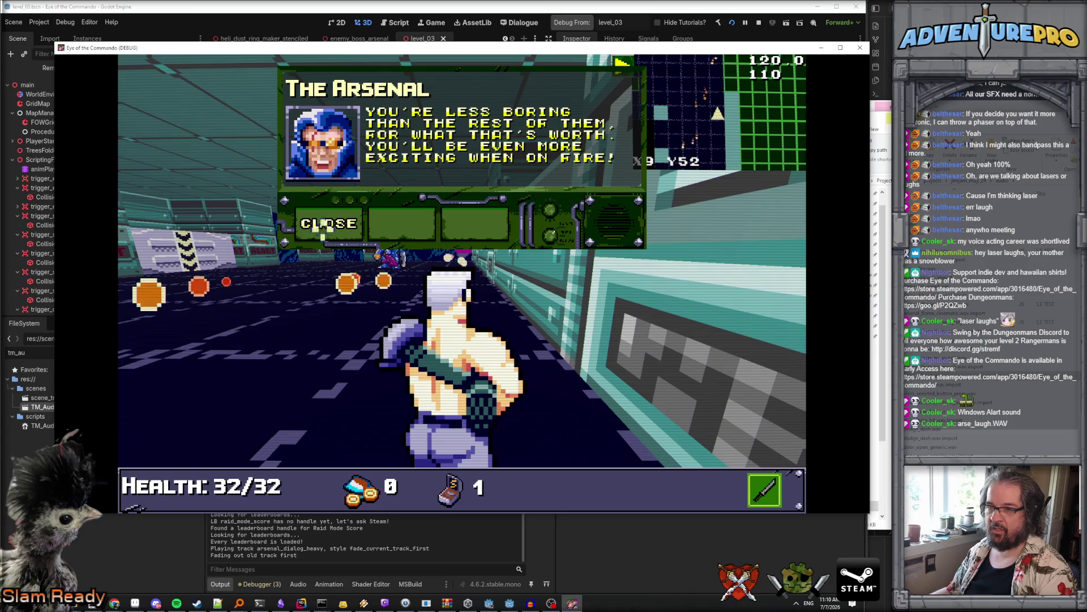
{"action": "left_click", "coordinate": [329, 224]}
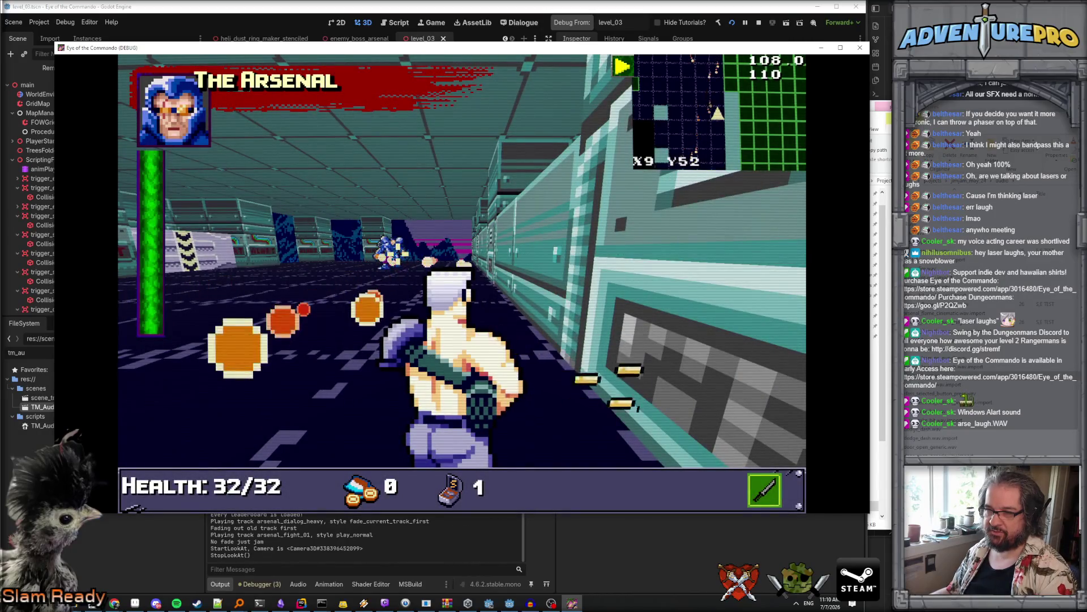
Step: Fight The Arsenal with W/A movement and space to fire, then close the game window
{"action": "key", "text": "w"}
{"action": "key", "text": "w"}
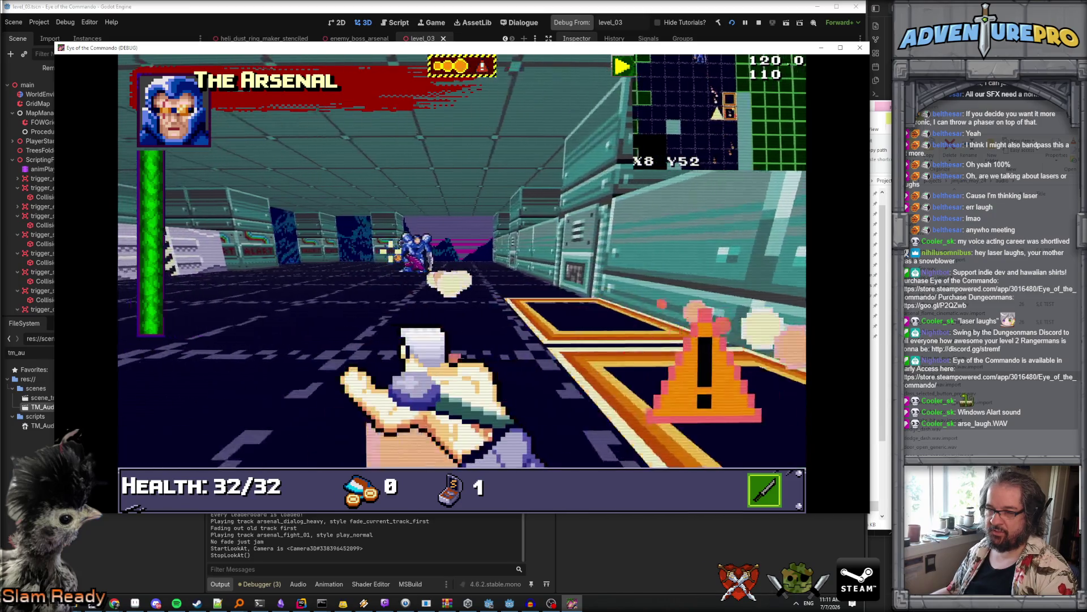
{"action": "key", "text": "w"}
{"action": "key", "text": "space"}
{"action": "key", "text": "w"}
{"action": "key", "text": "a"}
{"action": "key", "text": "a"}
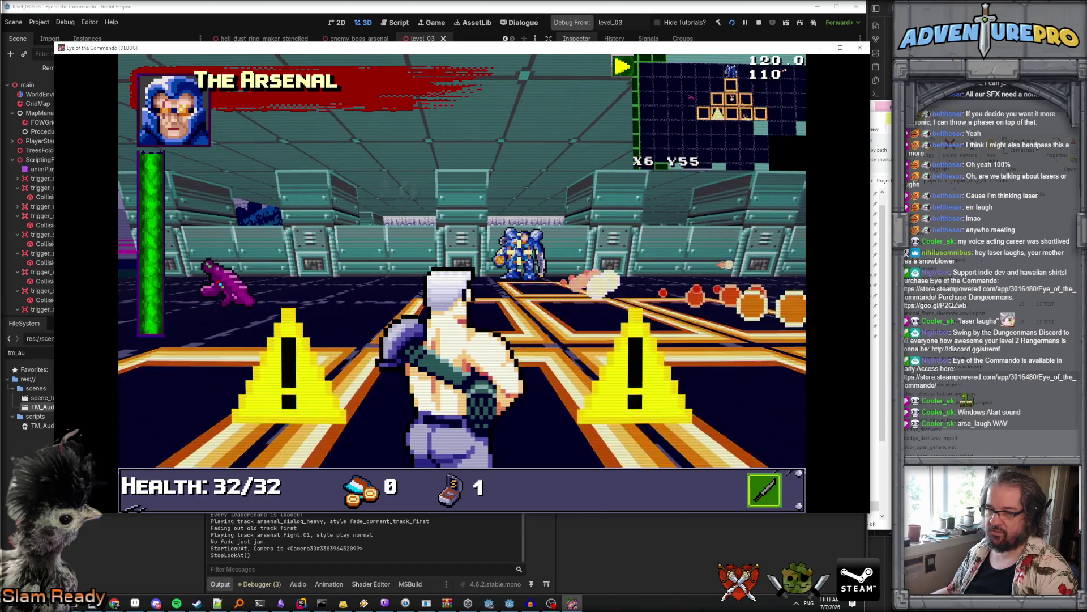
{"action": "key", "text": "w"}
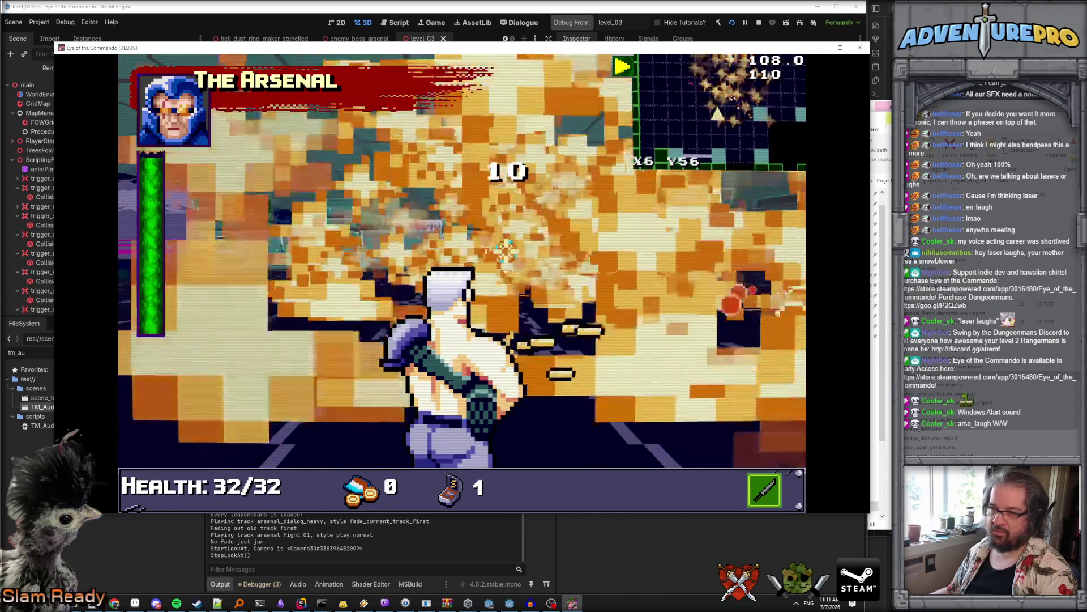
{"action": "key", "text": "a"}
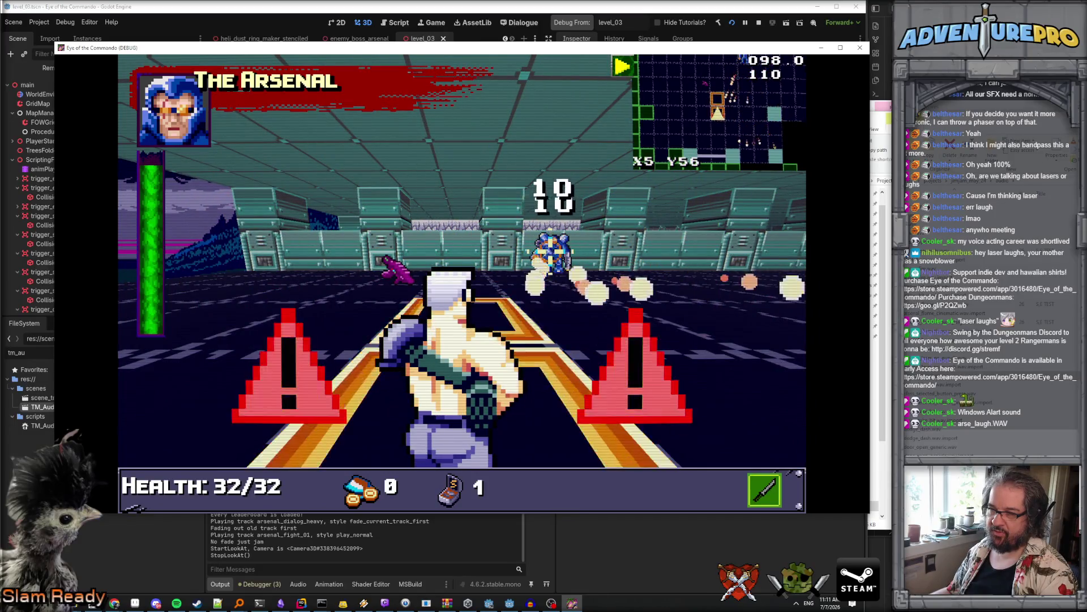
{"action": "key", "text": "a"}
{"action": "key", "text": "w"}
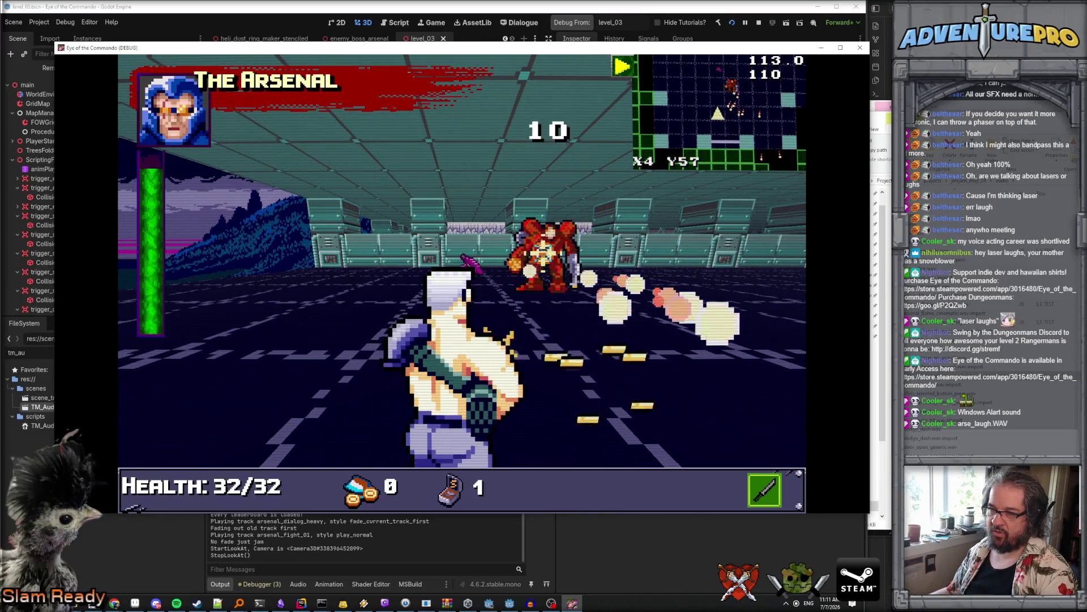
{"action": "key", "text": "a"}
{"action": "key", "text": "a"}
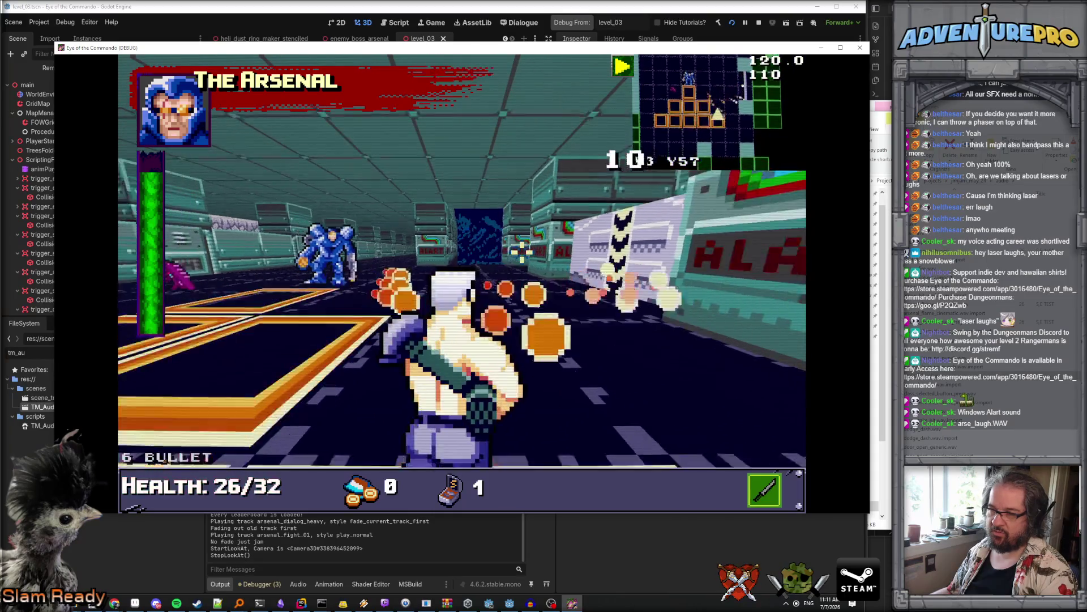
{"action": "key", "text": "a"}
{"action": "key", "text": "w"}
{"action": "key", "text": "w"}
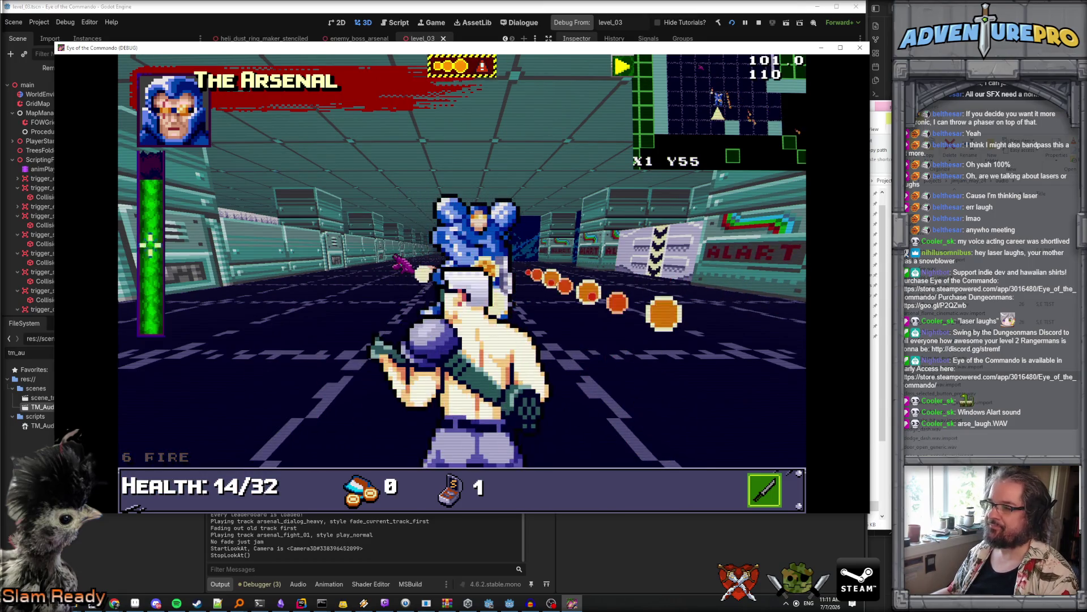
{"action": "left_click", "coordinate": [863, 51]}
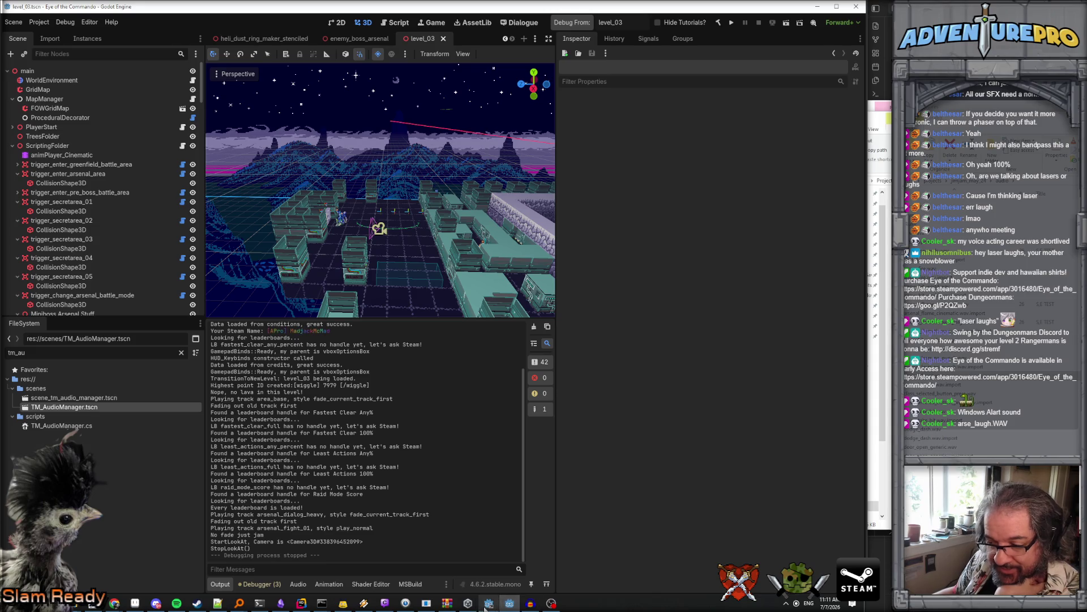
Step: Preview DODGE01, DOWNHEAVAL01, DOWNHEAVAL02, DUNDUNHOA01, ENOR01 and the long-named clips in eotc_waves
{"action": "left_click", "coordinate": [426, 603]}
{"action": "left_click", "coordinate": [96, 289]}
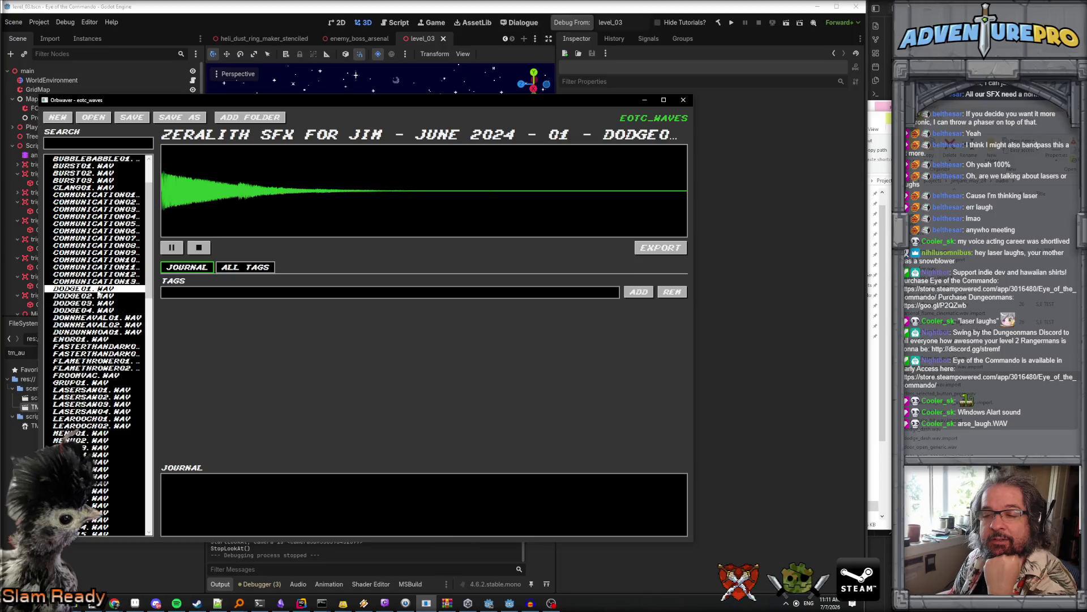
{"action": "left_click", "coordinate": [99, 318]}
{"action": "left_click", "coordinate": [102, 324]}
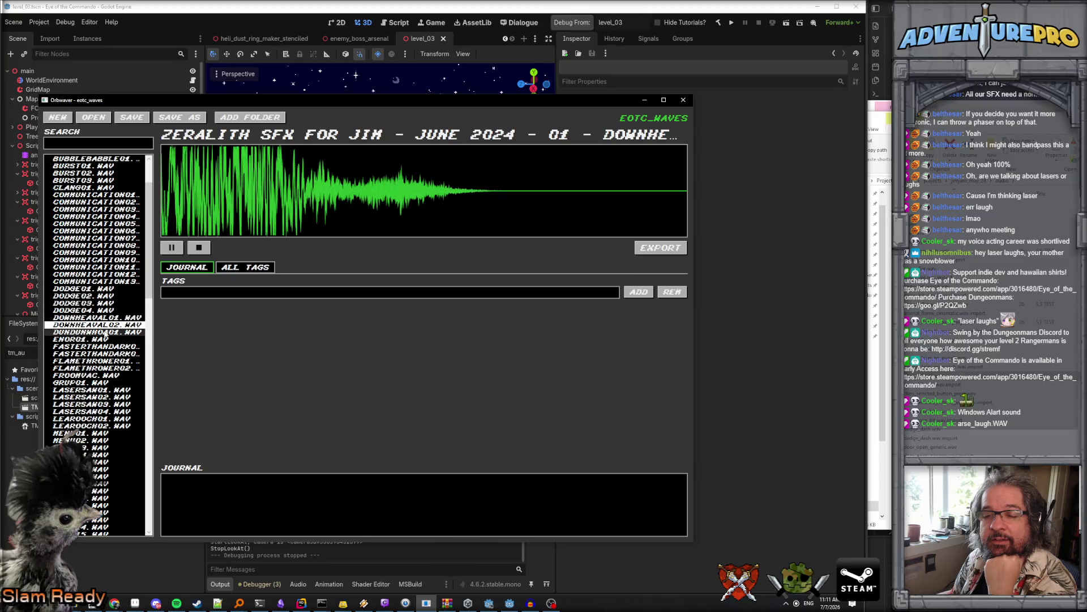
{"action": "left_click", "coordinate": [105, 332]}
{"action": "left_click", "coordinate": [104, 339]}
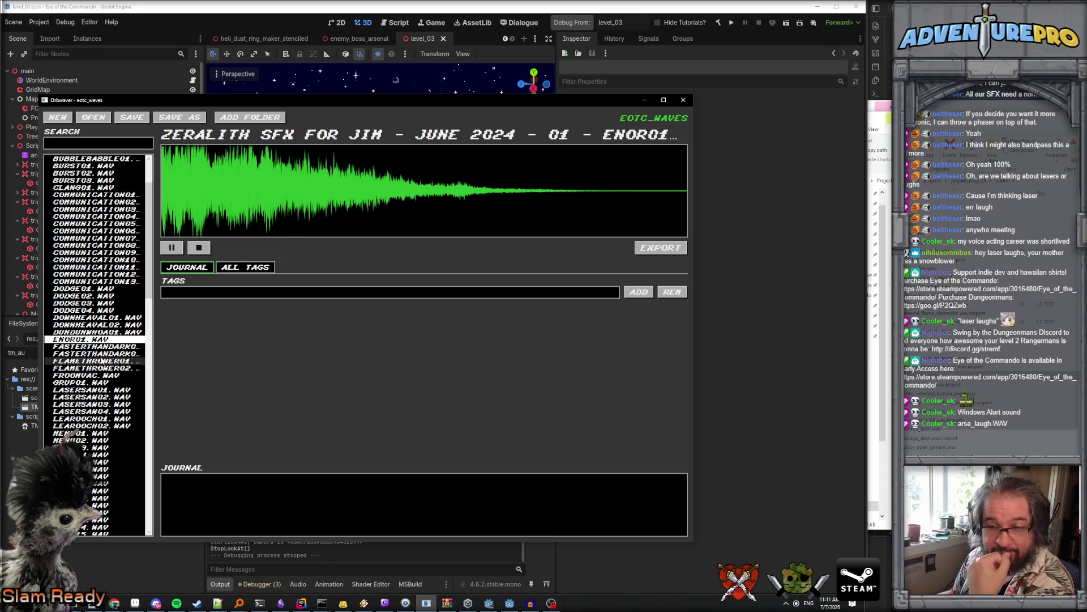
{"action": "left_click", "coordinate": [99, 352]}
{"action": "left_click", "coordinate": [105, 346]}
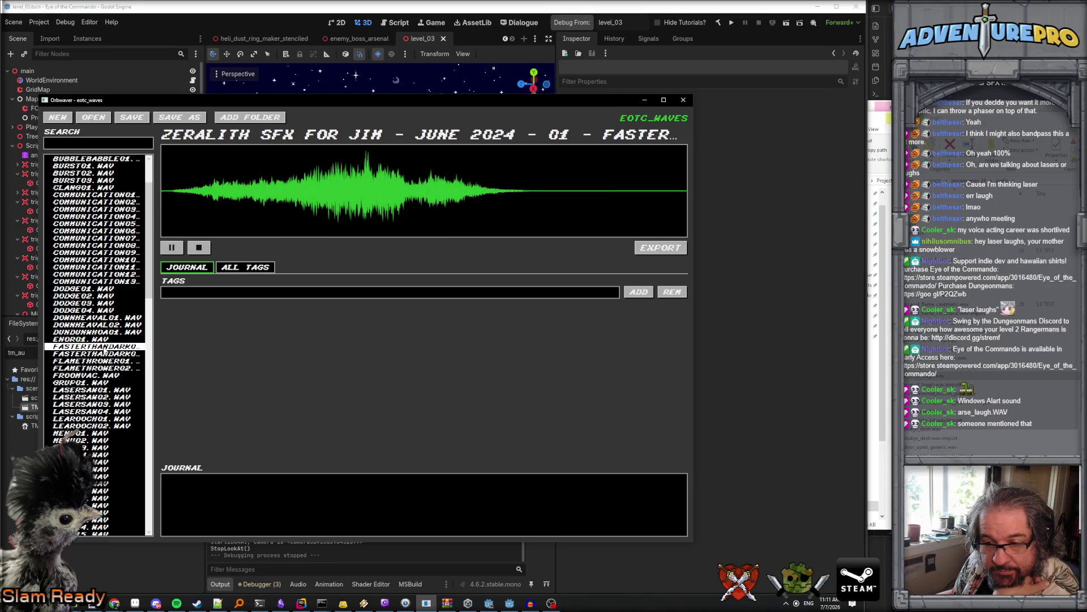
Step: Collapse ZERALITH SFX, expand ALIEN SOLIDER, and scroll through its WAV clips
{"action": "scroll", "coordinate": [105, 309], "scroll_direction": "up", "scroll_amount": 3}
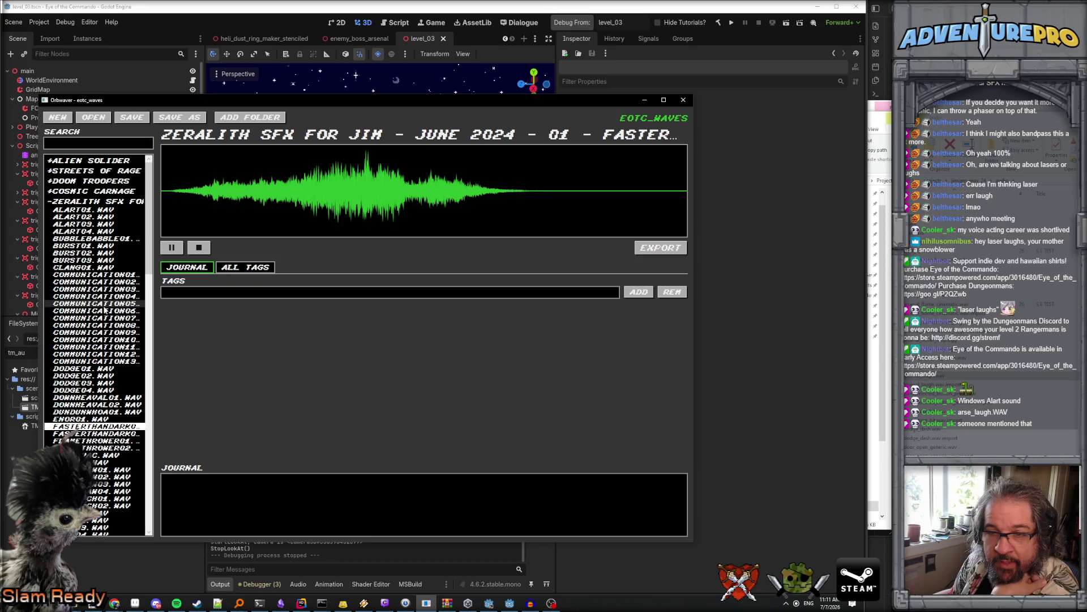
{"action": "left_click", "coordinate": [96, 201]}
{"action": "left_click", "coordinate": [91, 161]}
{"action": "scroll", "coordinate": [116, 229], "scroll_direction": "down", "scroll_amount": 20}
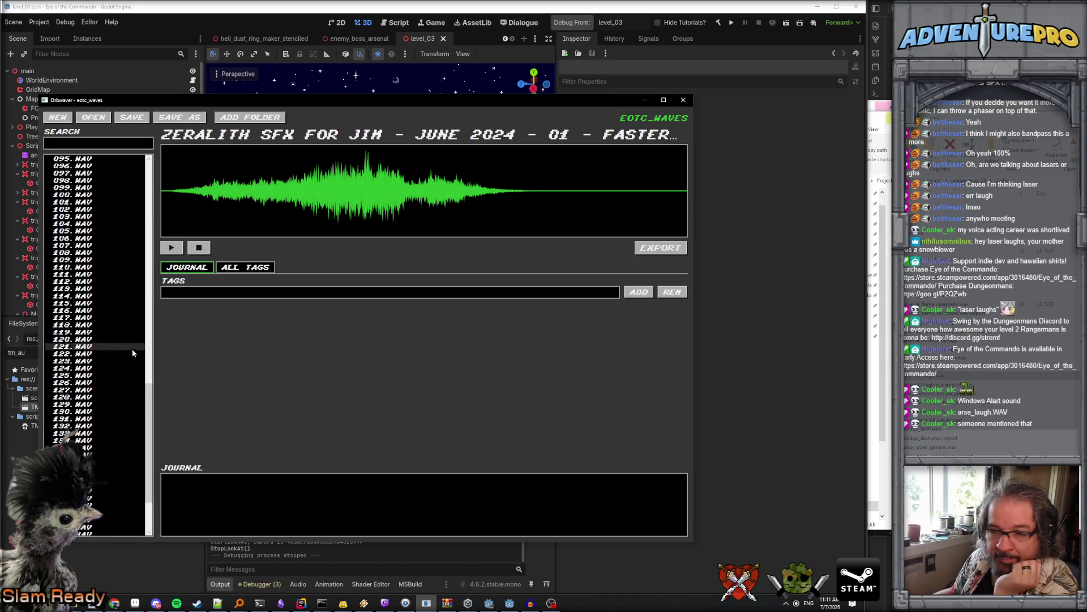
{"action": "scroll", "coordinate": [119, 362], "scroll_direction": "down", "scroll_amount": 3}
Step: Load ALIEN SOLIDER 152.WAV and step through neighbouring clips 149–151 up to 147.WAV
{"action": "left_click", "coordinate": [113, 477]}
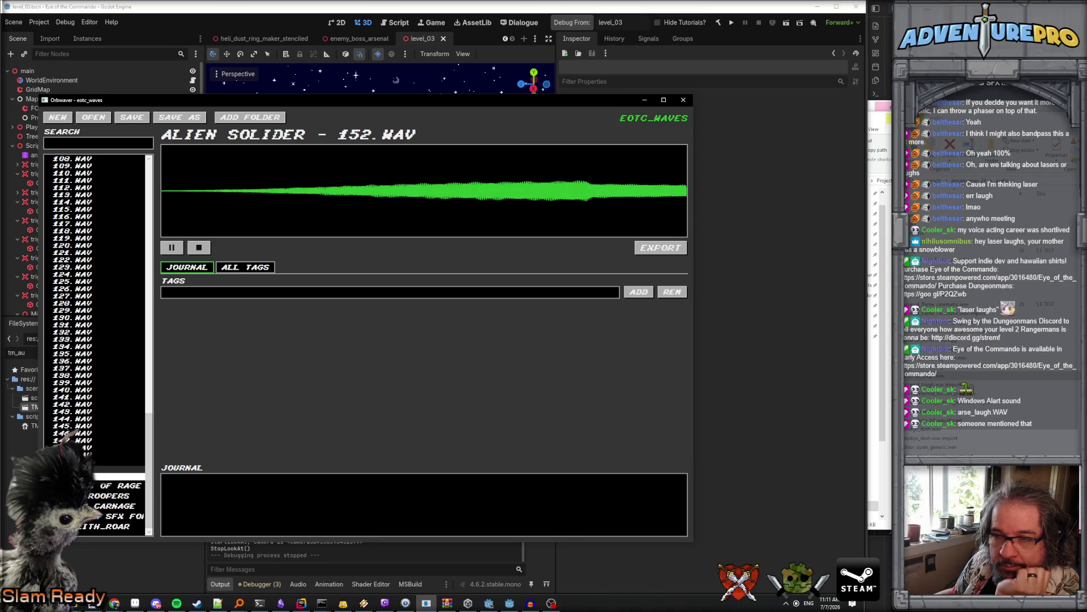
{"action": "key", "text": "Up"}
{"action": "key", "text": "Up"}
{"action": "key", "text": "Up"}
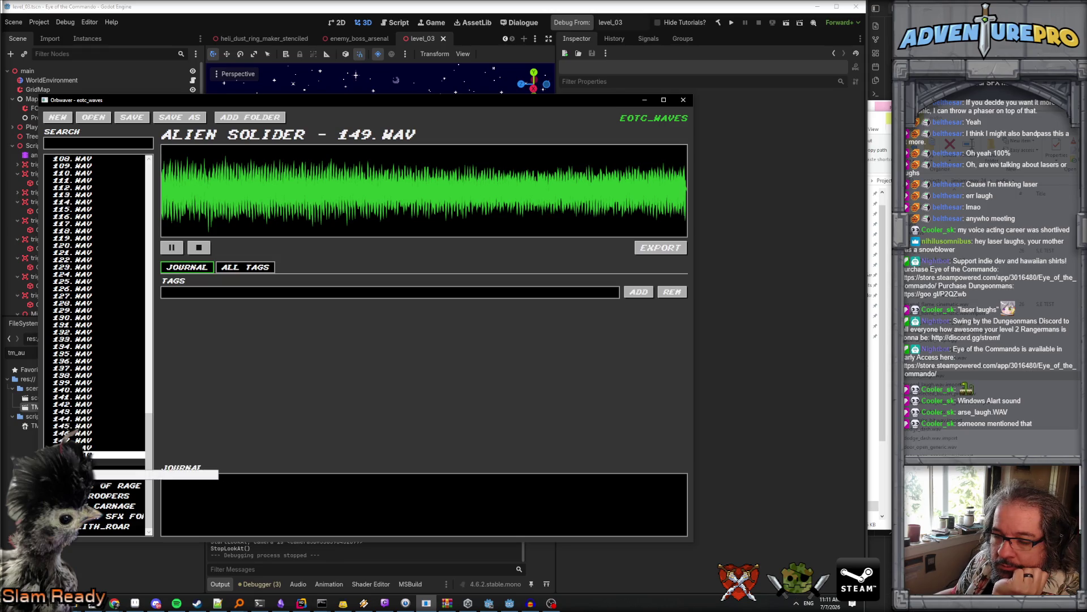
{"action": "key", "text": "Down"}
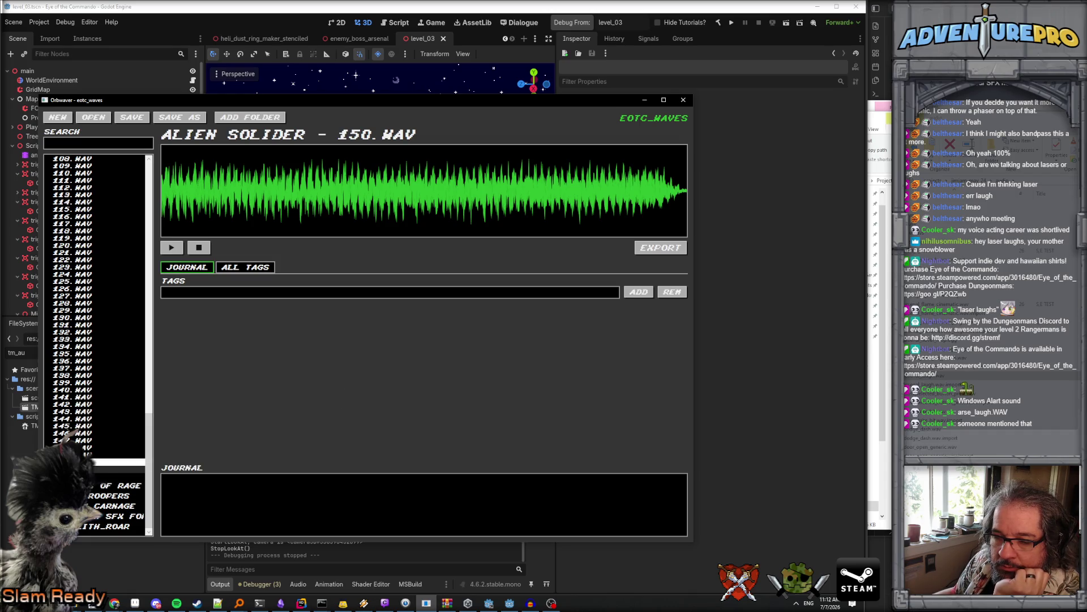
{"action": "key", "text": "Down"}
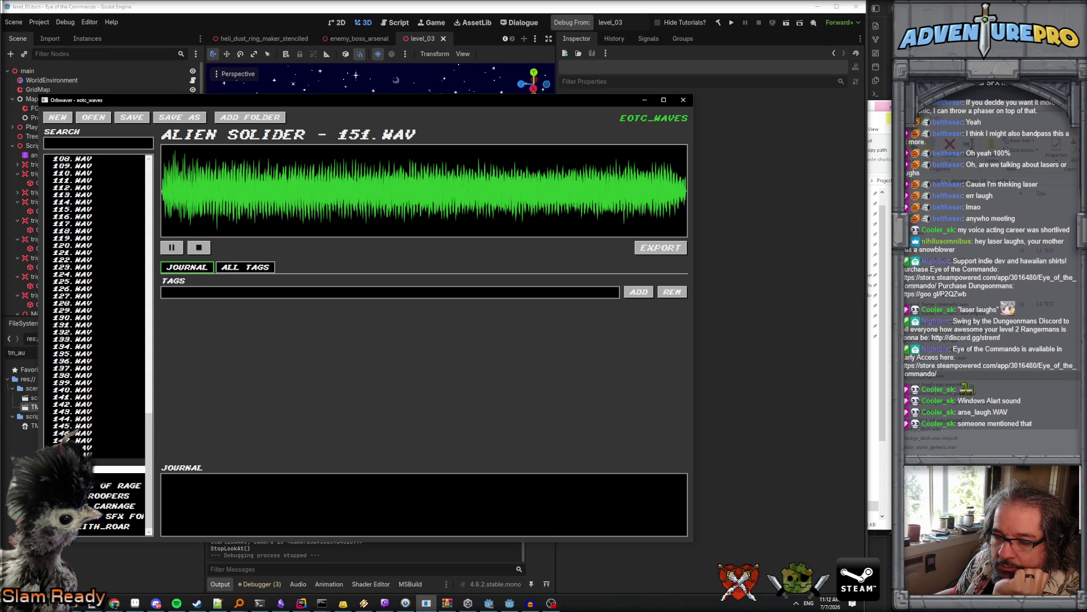
{"action": "key", "text": "Up"}
{"action": "key", "text": "Up"}
{"action": "key", "text": "Up"}
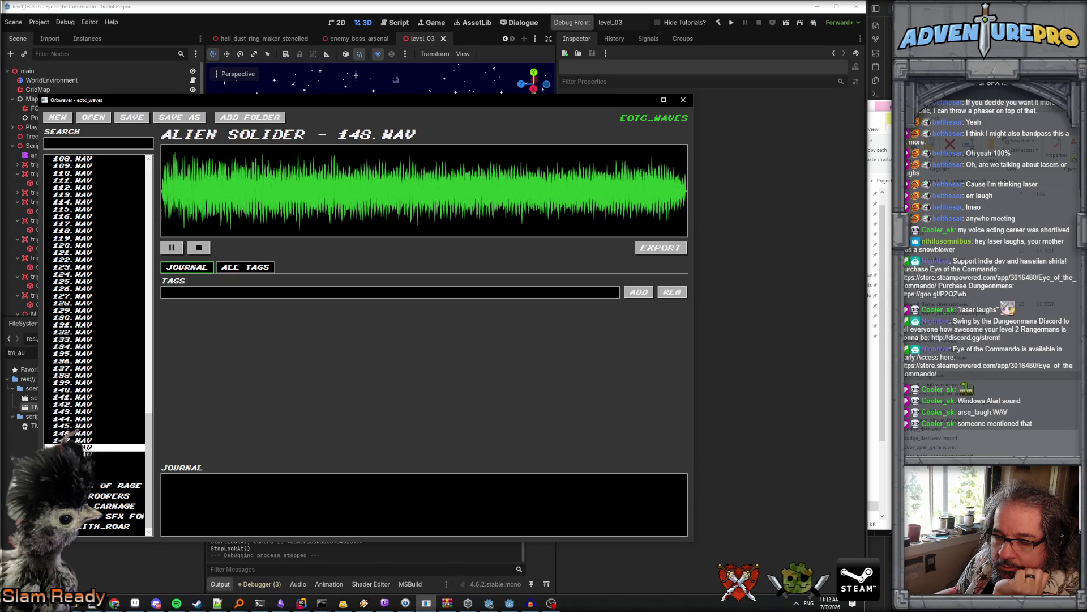
Step: Preview ALIEN SOLIDER clips 146.WAV up through 140.WAV in turn
{"action": "left_click", "coordinate": [83, 432]}
{"action": "left_click", "coordinate": [83, 426]}
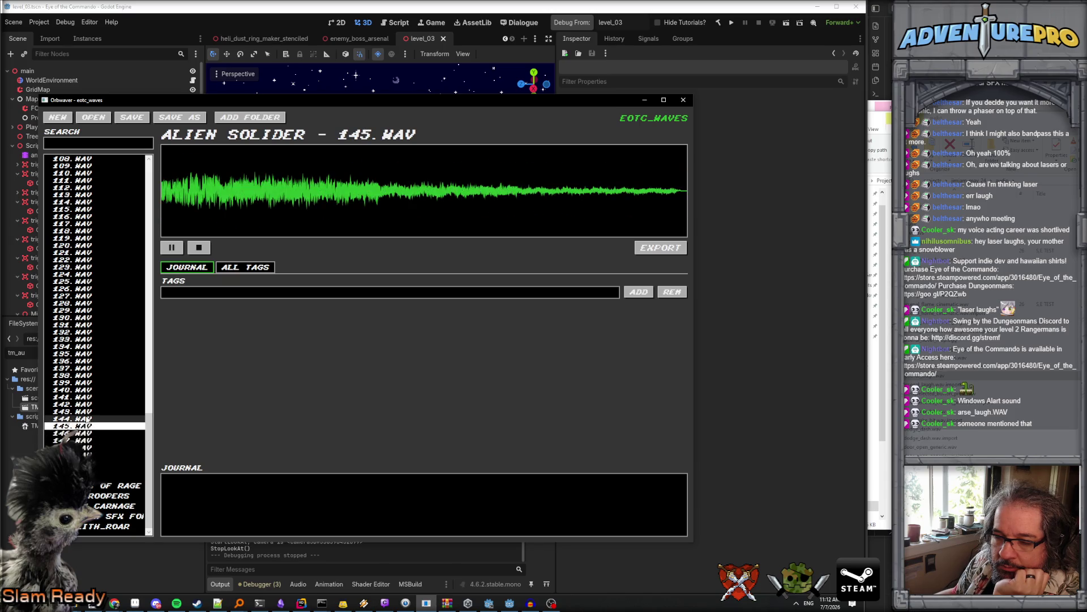
{"action": "left_click", "coordinate": [83, 418]}
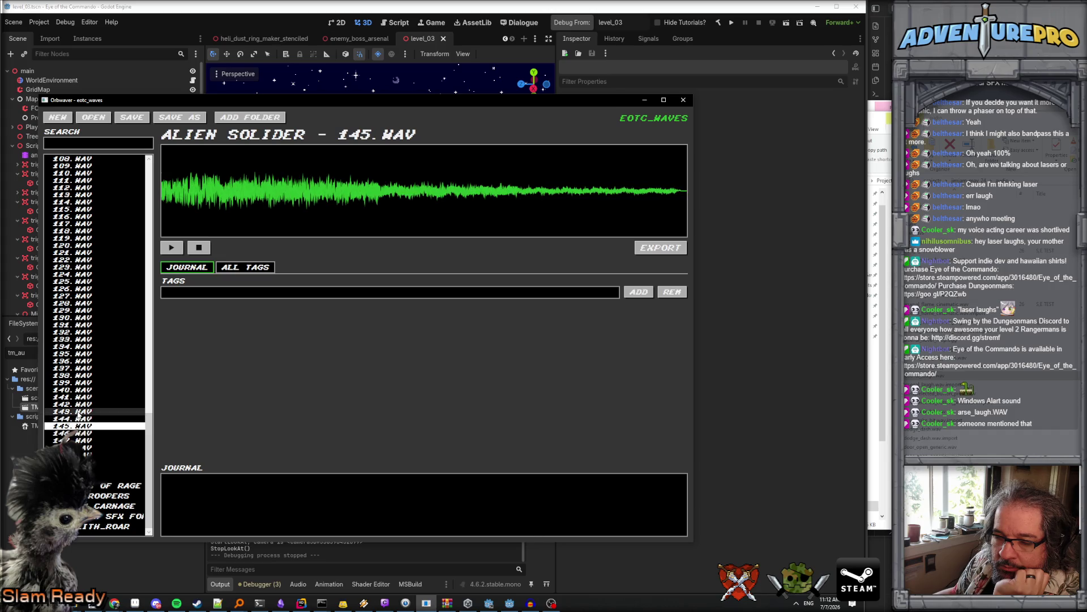
{"action": "left_click", "coordinate": [82, 411]}
{"action": "left_click", "coordinate": [79, 403]}
{"action": "left_click", "coordinate": [81, 397]}
{"action": "left_click", "coordinate": [82, 390]}
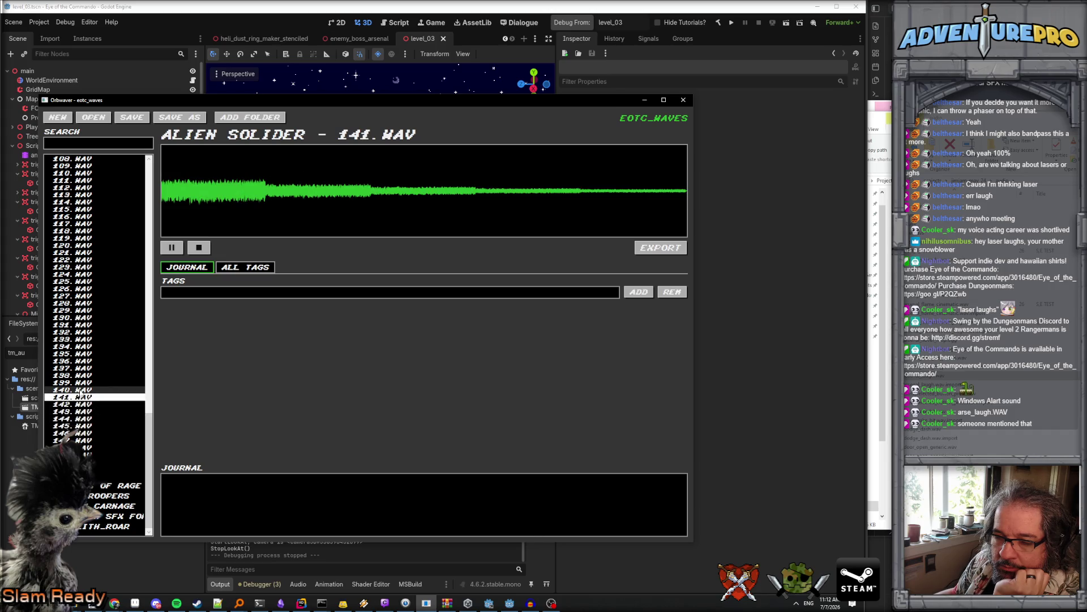
Step: Preview clips 139.WAV through 133.WAV, replay 134.WAV, then return to 133.WAV
{"action": "left_click", "coordinate": [82, 384]}
{"action": "left_click", "coordinate": [82, 376]}
{"action": "left_click", "coordinate": [82, 369]}
{"action": "left_click", "coordinate": [82, 362]}
{"action": "left_click", "coordinate": [83, 354]}
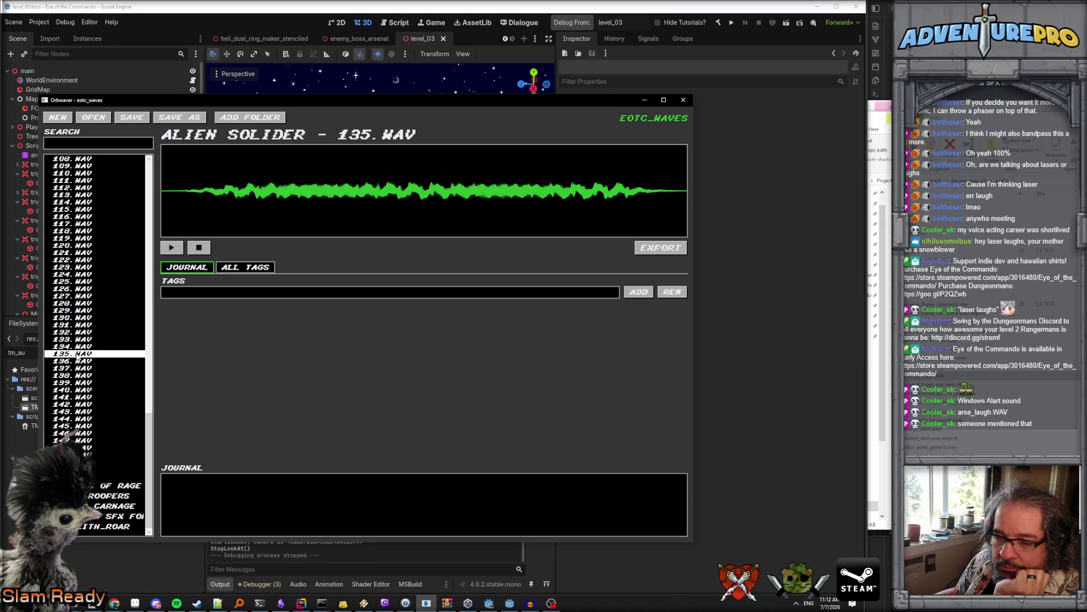
{"action": "left_click", "coordinate": [80, 346]}
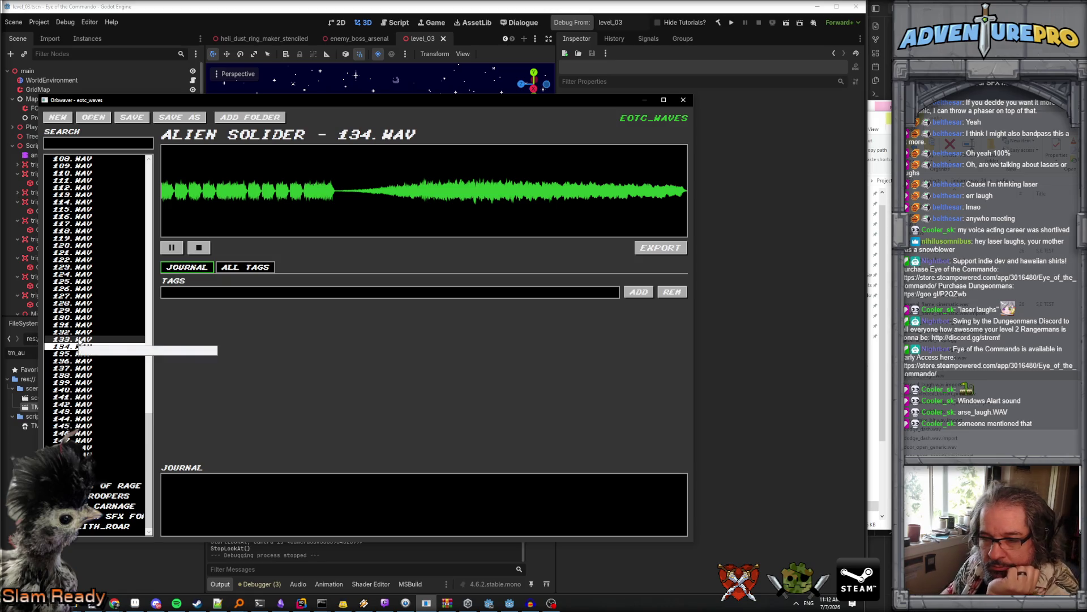
{"action": "left_click", "coordinate": [80, 340]}
{"action": "left_click", "coordinate": [80, 345]}
{"action": "left_click", "coordinate": [79, 340]}
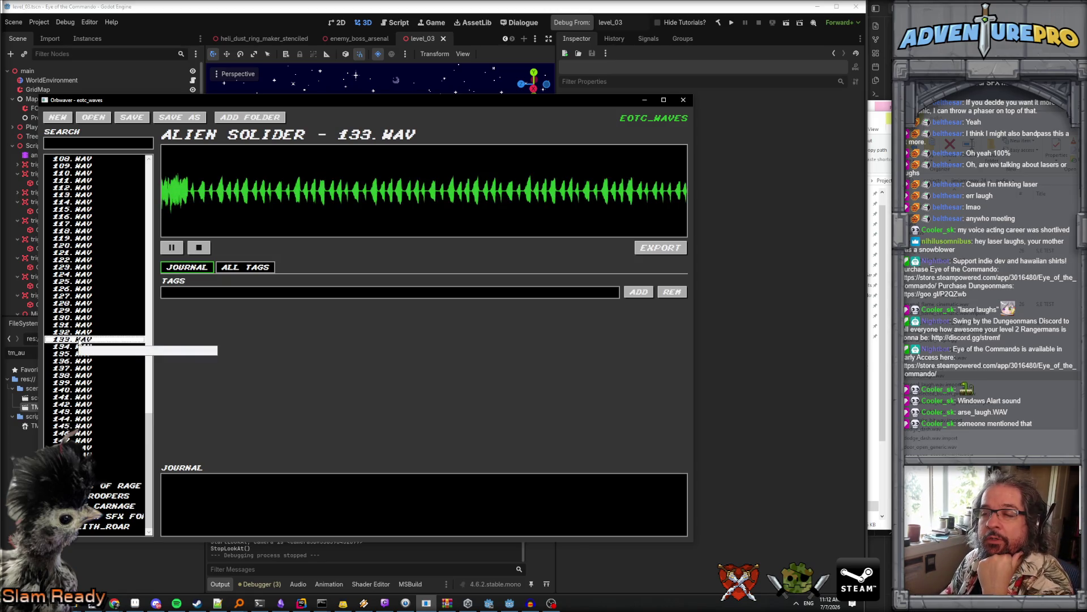
{"action": "key", "text": "Up"}
{"action": "key", "text": "Up"}
{"action": "key", "text": "Up"}
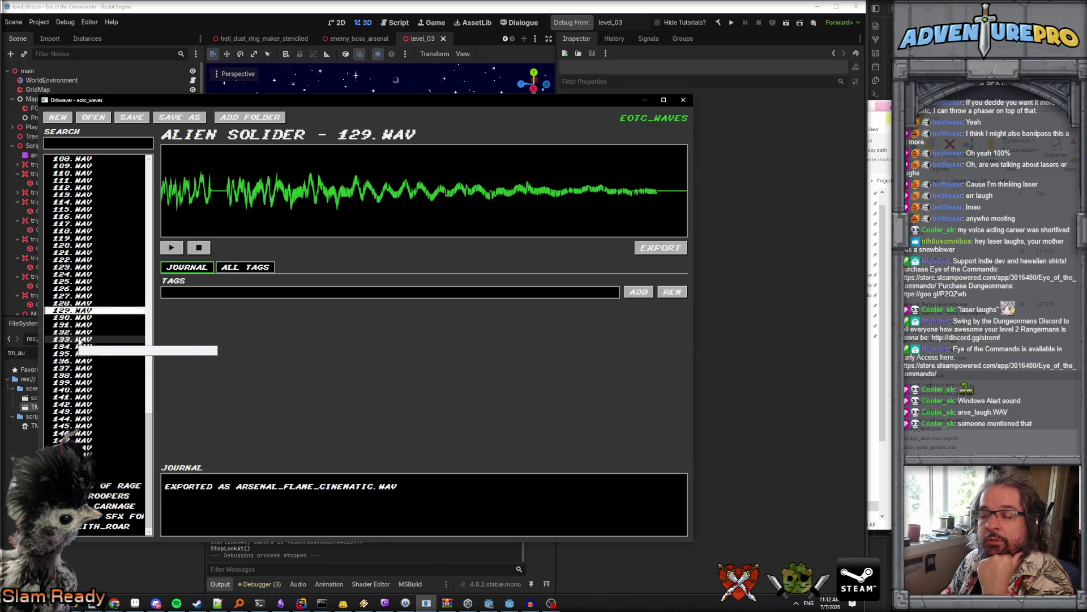
Step: Preview ALIEN SOLIDER clips 132.WAV up to the LASER-tagged 122.WAV
{"action": "key", "text": "Up"}
{"action": "key", "text": "Up"}
{"action": "key", "text": "Up"}
{"action": "key", "text": "Up"}
{"action": "key", "text": "Up"}
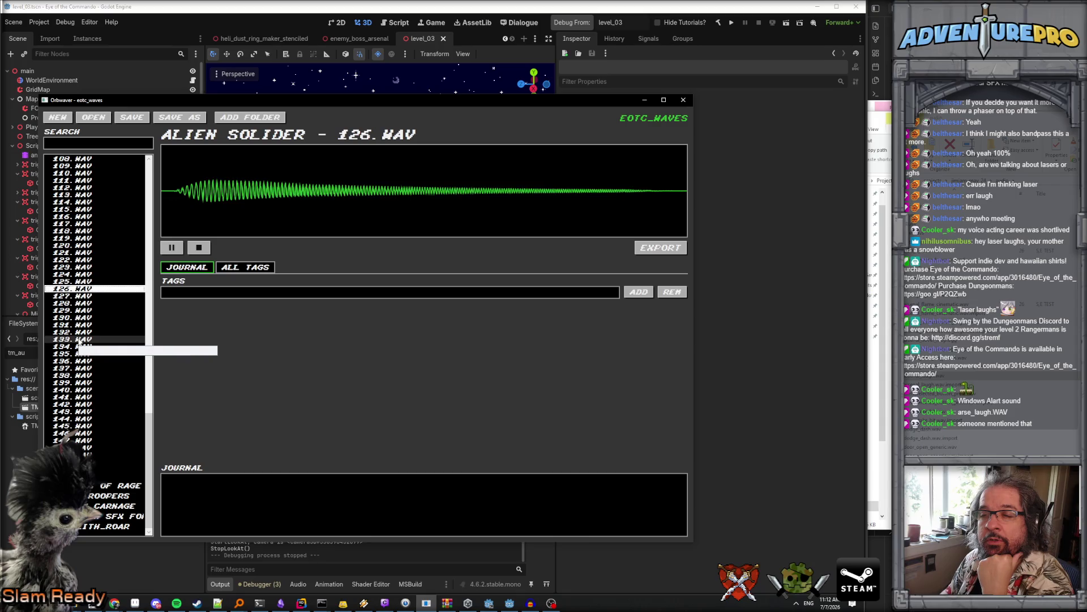
{"action": "key", "text": "Up"}
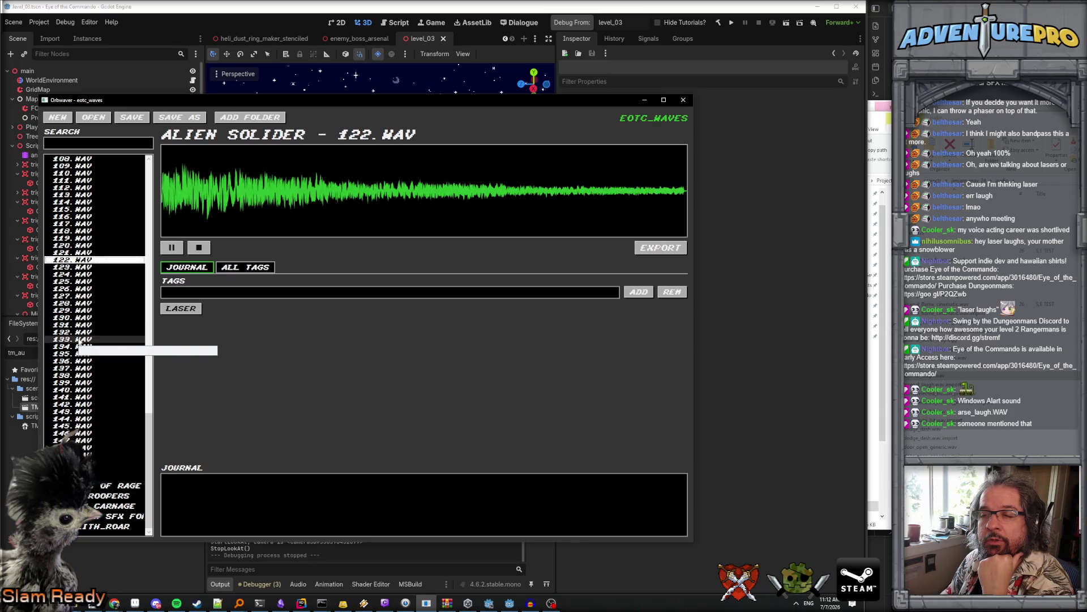
{"action": "key", "text": "Up"}
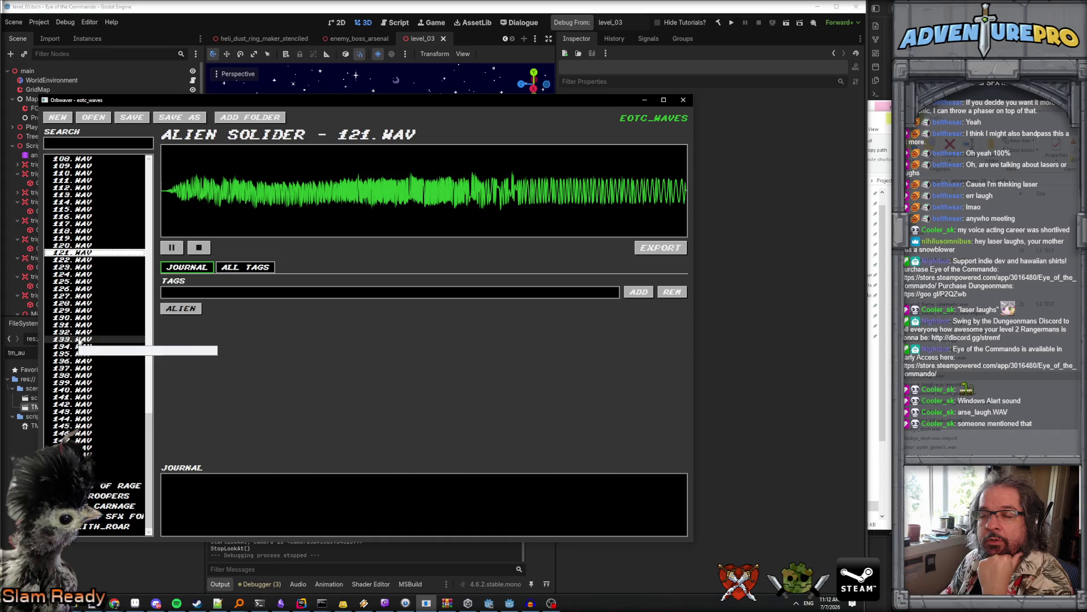
{"action": "key", "text": "Down"}
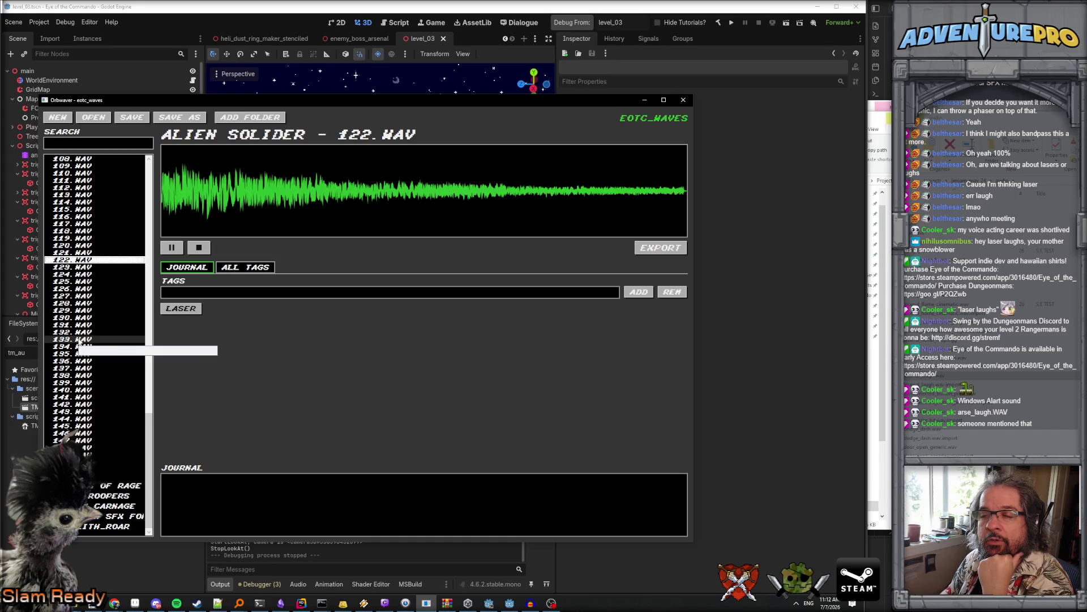
Step: Preview the ALIEN-tagged 121.WAV through 112.WAV, settle on 113.WAV, then switch to Chrome
{"action": "key", "text": "Up"}
{"action": "key", "text": "Up"}
{"action": "key", "text": "Up"}
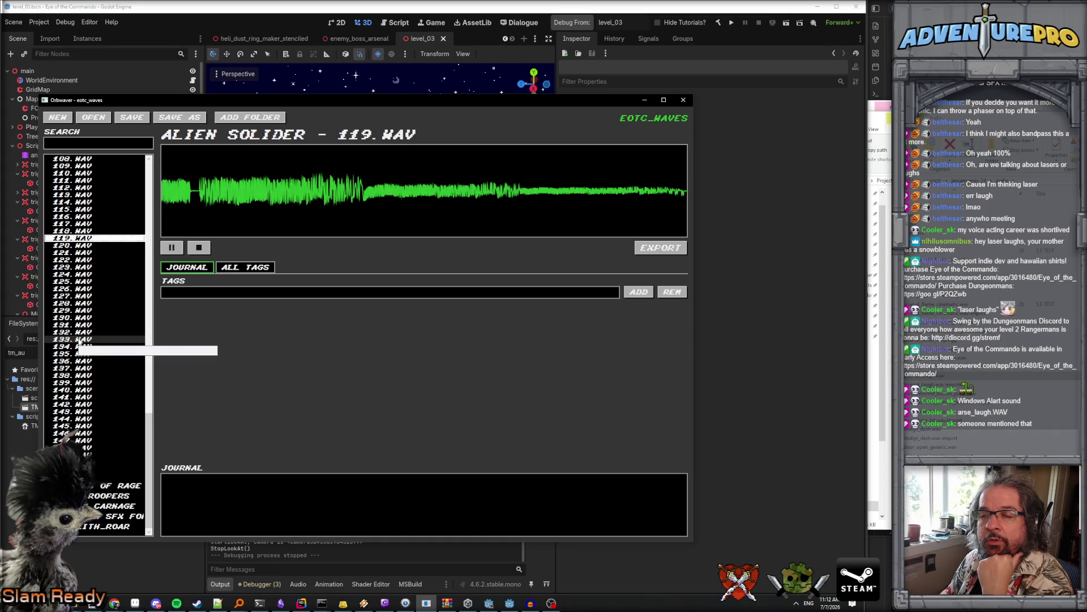
{"action": "key", "text": "Up"}
{"action": "key", "text": "Up"}
{"action": "key", "text": "Up"}
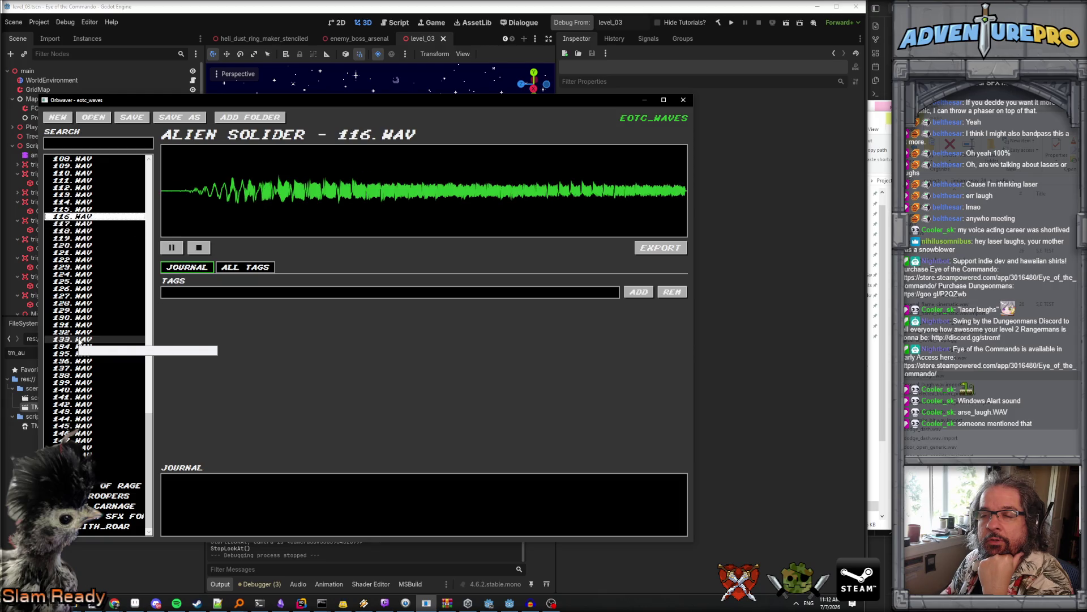
{"action": "key", "text": "Up"}
{"action": "key", "text": "Up"}
{"action": "key", "text": "Up"}
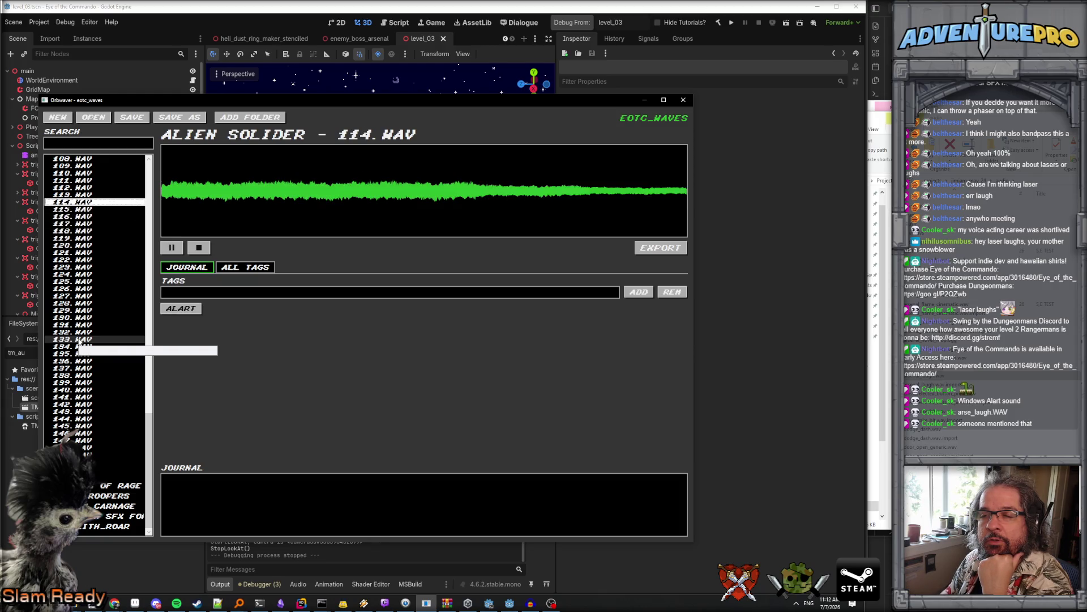
{"action": "key", "text": "Down"}
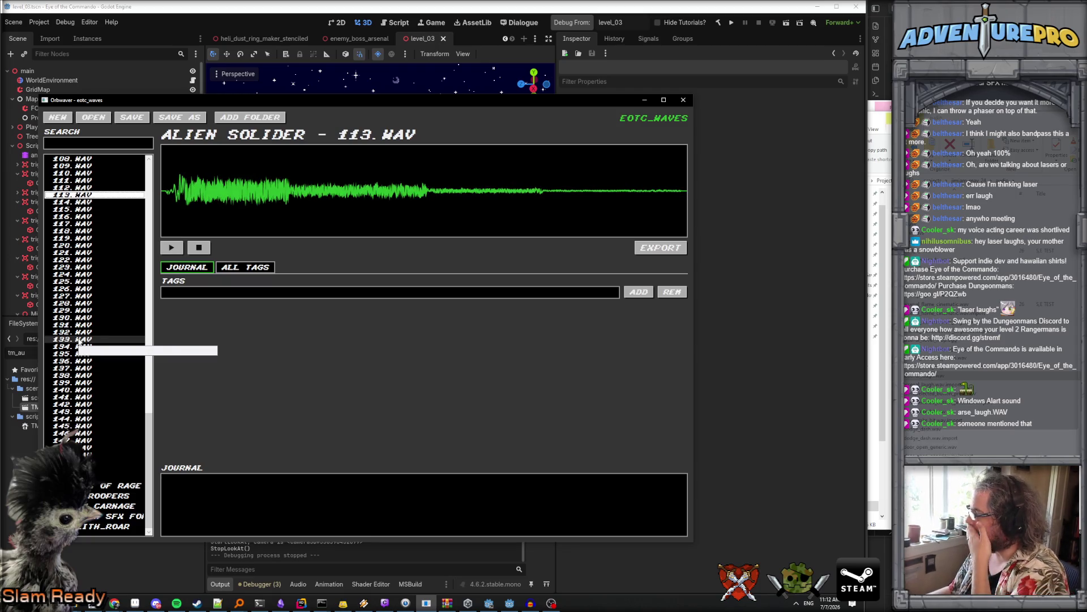
{"action": "key", "text": "alt+Tab"}
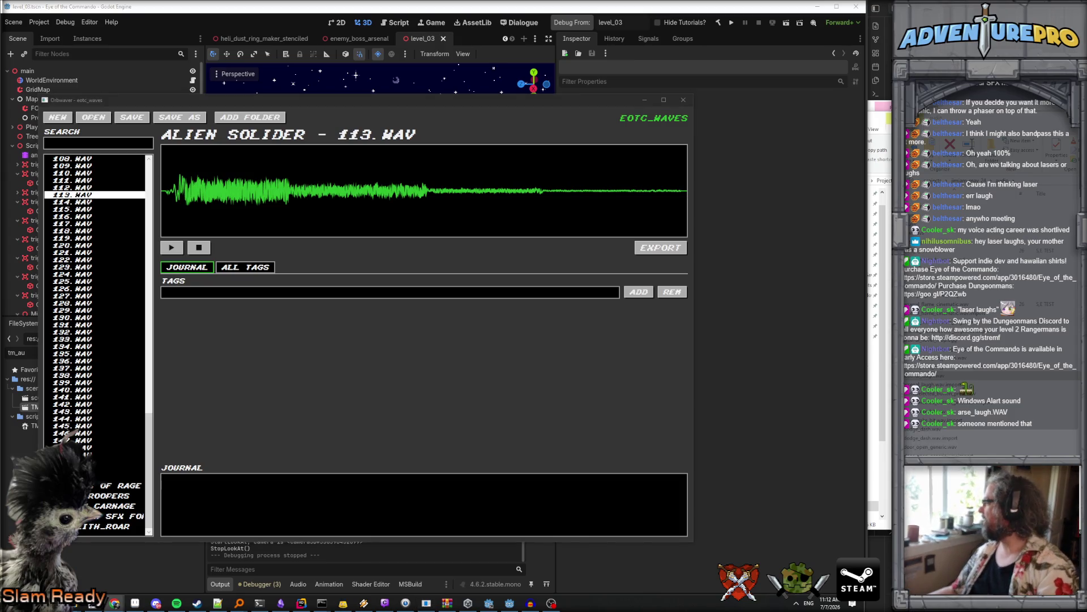
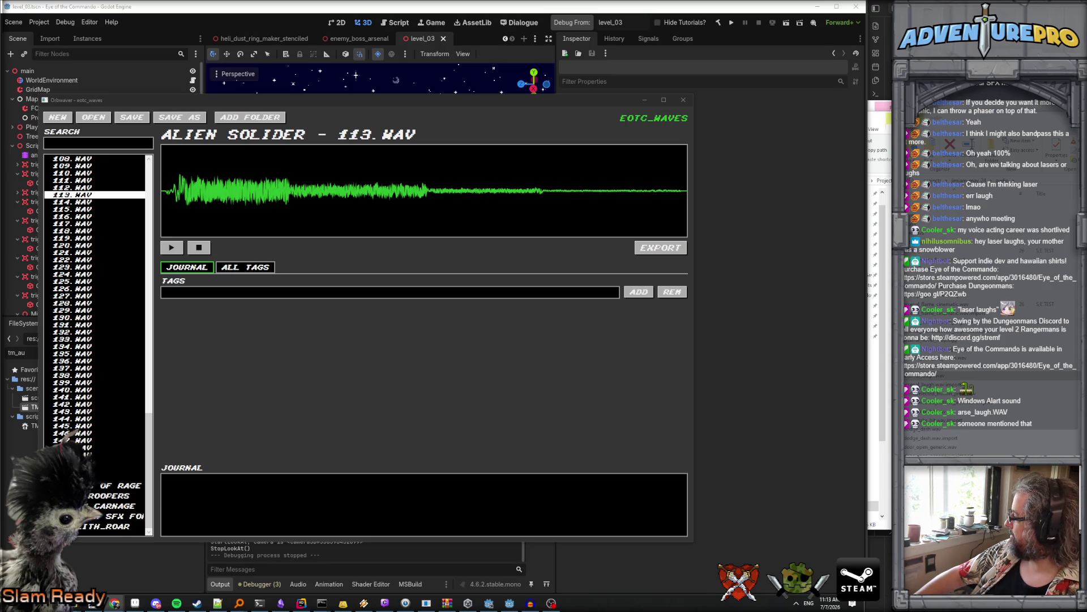
Step: Drag The Sounds Resource's Sega Genesis page window in front of the EOTC_WAVES browser
{"action": "mouse_move", "coordinate": [855, 272]}
{"action": "left_mouse_down"}
{"action": "mouse_move", "coordinate": [605, 381]}
{"action": "mouse_move", "coordinate": [686, 277]}
{"action": "left_mouse_up"}
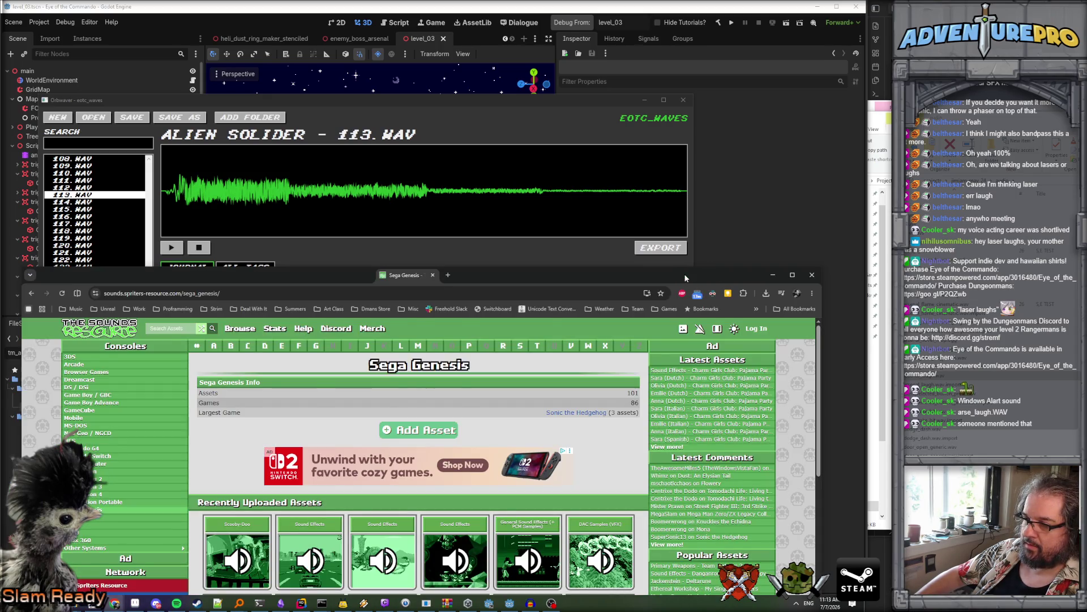
Step: Maximize the browser and scroll through the Sega Genesis page's recent uploads
{"action": "double_click", "coordinate": [685, 275]}
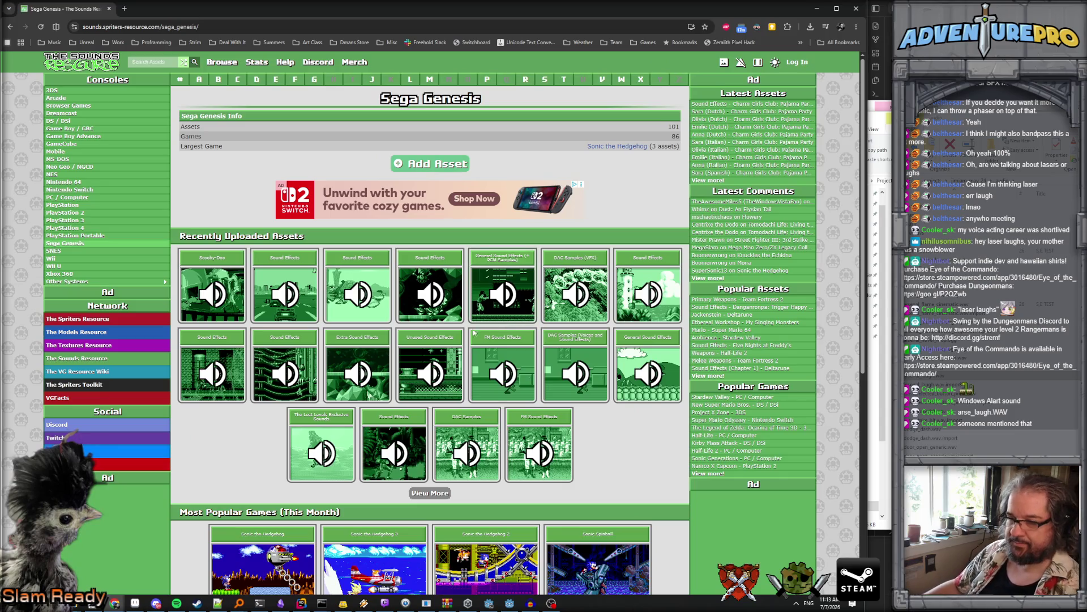
{"action": "scroll", "coordinate": [369, 327], "scroll_direction": "down", "scroll_amount": 4}
{"action": "scroll", "coordinate": [365, 320], "scroll_direction": "up", "scroll_amount": 4}
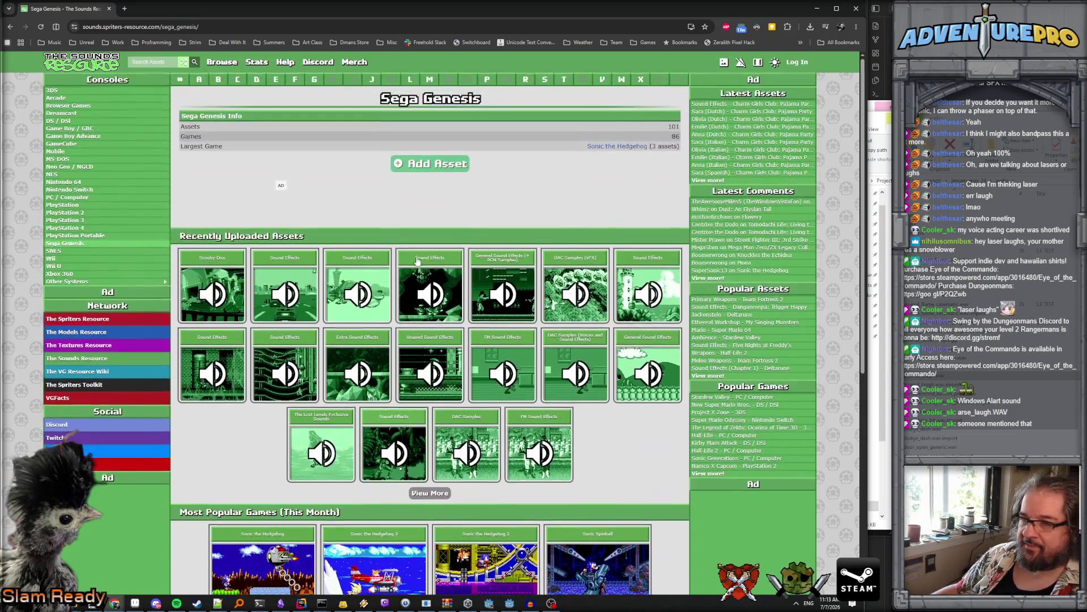
{"action": "scroll", "coordinate": [492, 348], "scroll_direction": "down", "scroll_amount": 4}
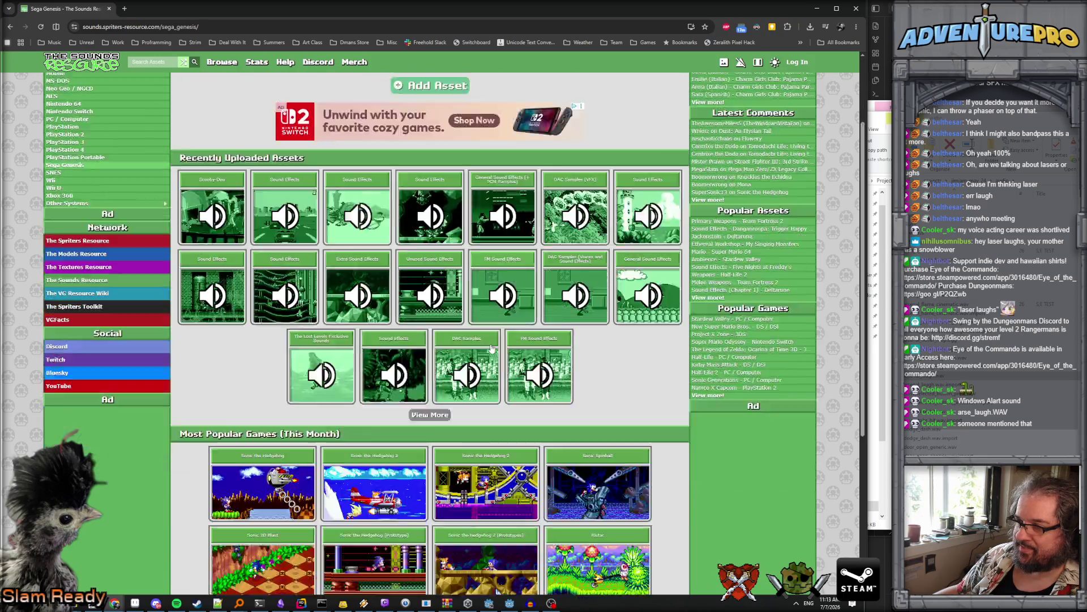
{"action": "scroll", "coordinate": [492, 348], "scroll_direction": "down", "scroll_amount": 2}
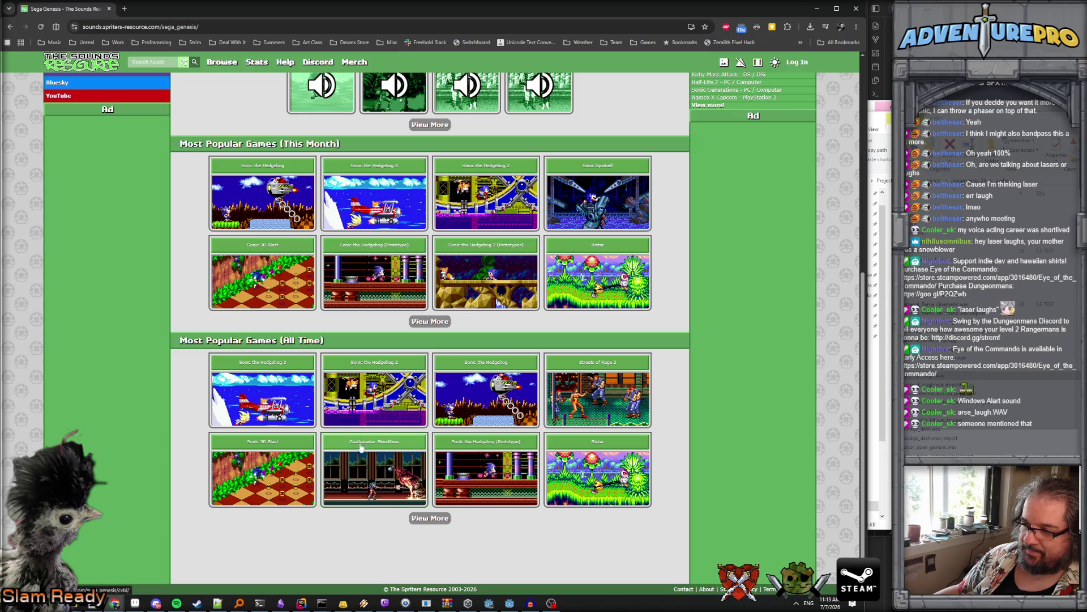
{"action": "scroll", "coordinate": [365, 436], "scroll_direction": "up", "scroll_amount": 3}
{"action": "scroll", "coordinate": [276, 182], "scroll_direction": "up", "scroll_amount": 3}
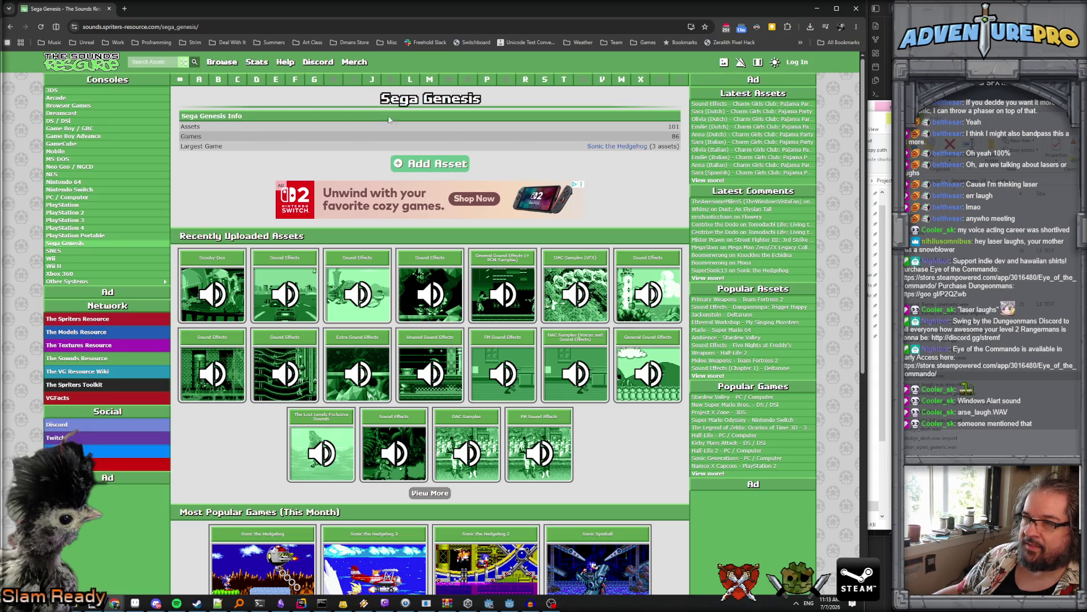
{"action": "scroll", "coordinate": [286, 273], "scroll_direction": "down", "scroll_amount": 5}
{"action": "scroll", "coordinate": [285, 273], "scroll_direction": "up", "scroll_amount": 4}
{"action": "scroll", "coordinate": [285, 273], "scroll_direction": "down", "scroll_amount": 3}
{"action": "scroll", "coordinate": [286, 273], "scroll_direction": "up", "scroll_amount": 5}
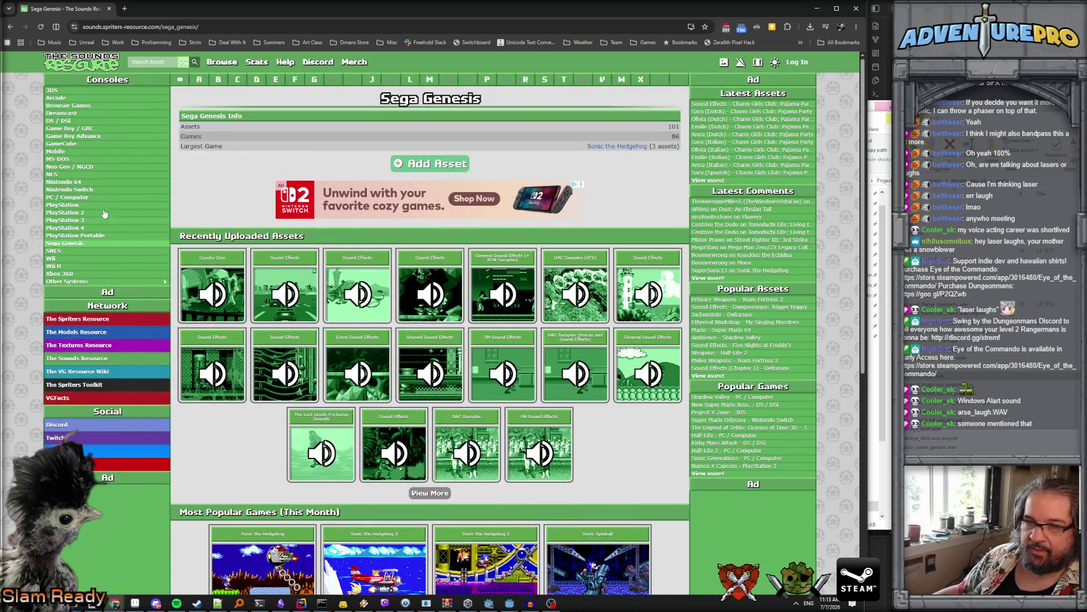
Step: Reload the Sega Genesis console page and list its games starting with G
{"action": "left_click", "coordinate": [80, 244]}
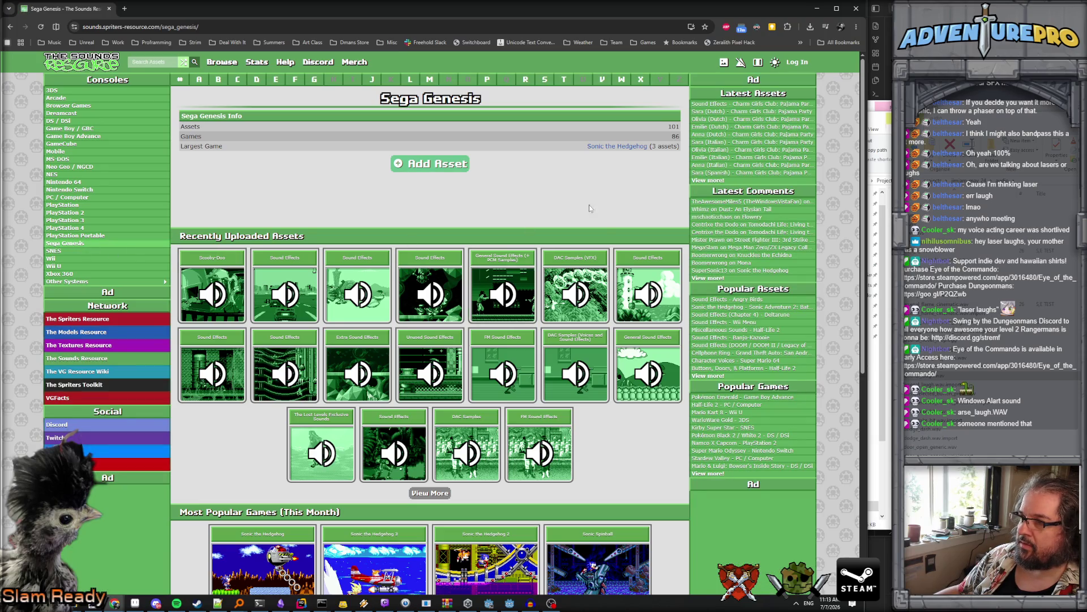
{"action": "scroll", "coordinate": [513, 323], "scroll_direction": "down", "scroll_amount": 6}
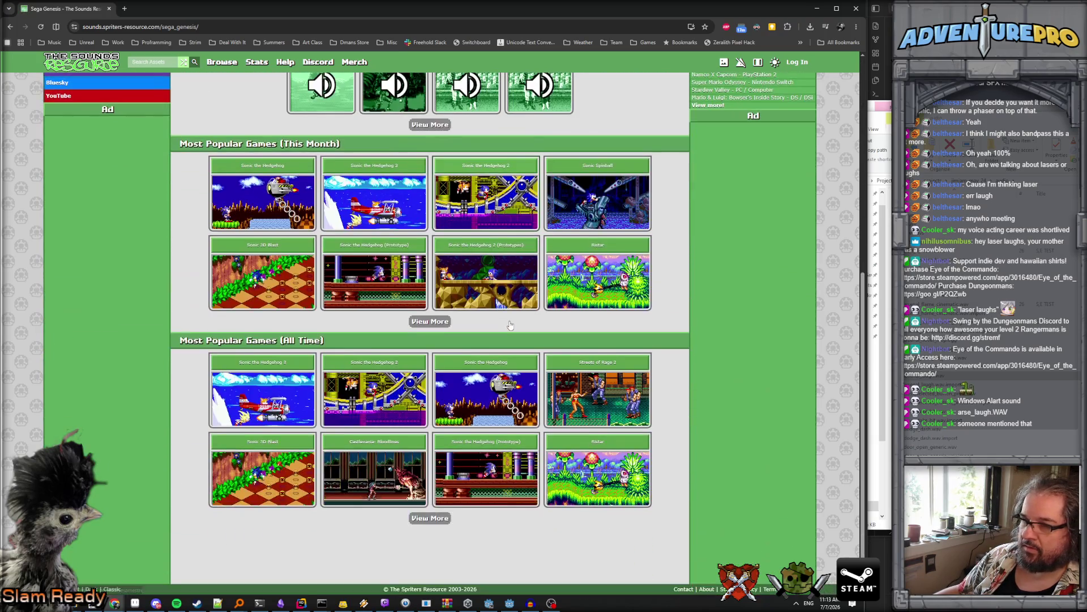
{"action": "scroll", "coordinate": [480, 391], "scroll_direction": "up", "scroll_amount": 7}
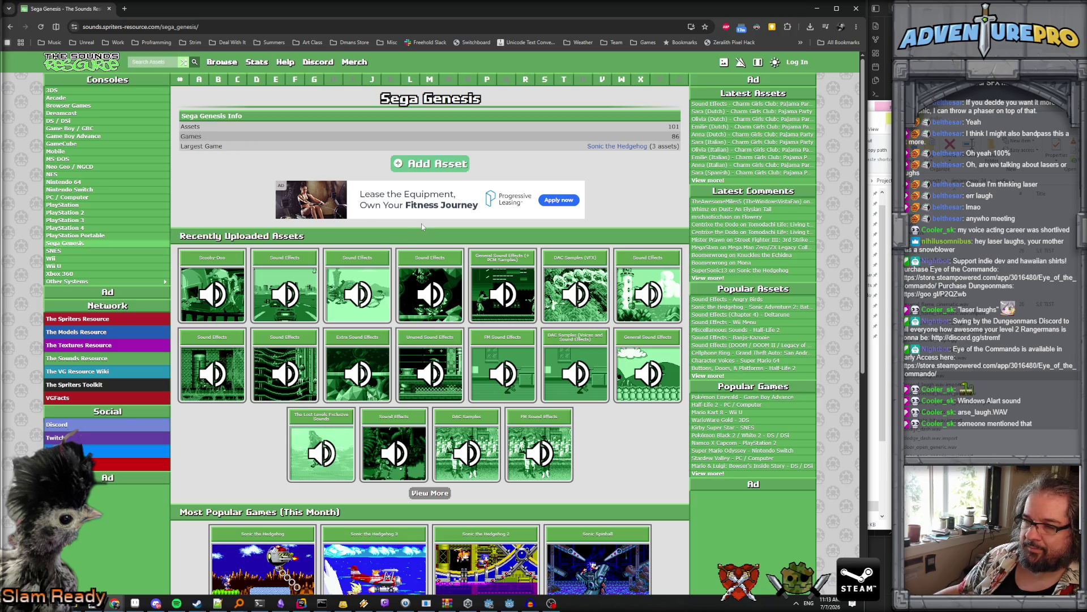
{"action": "left_click", "coordinate": [318, 83]}
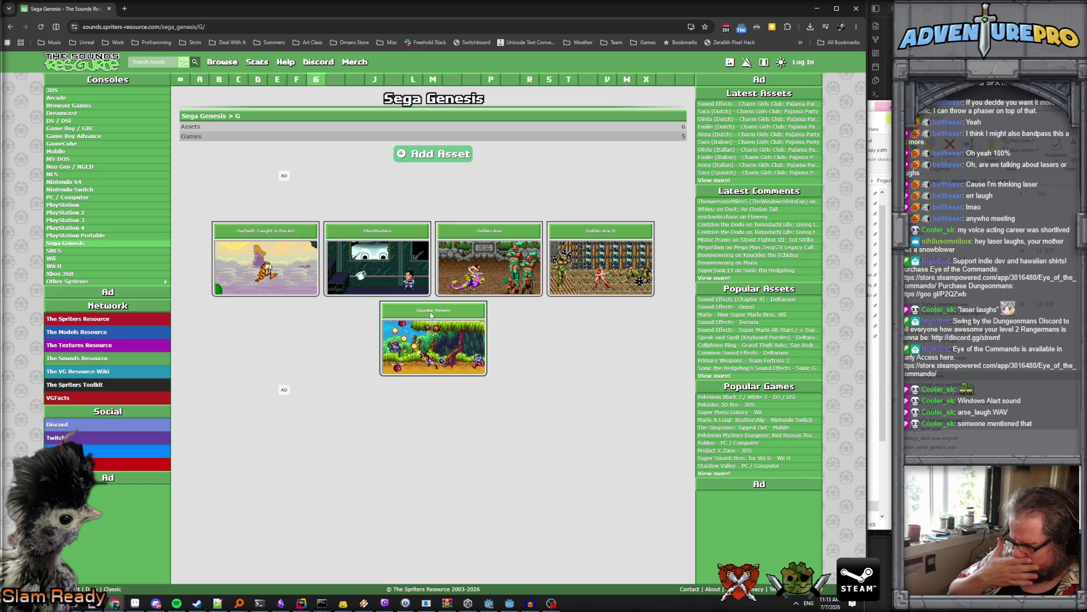
Step: Open the Gunstar Heroes game page, then its Sound Effects asset
{"action": "left_click", "coordinate": [431, 316]}
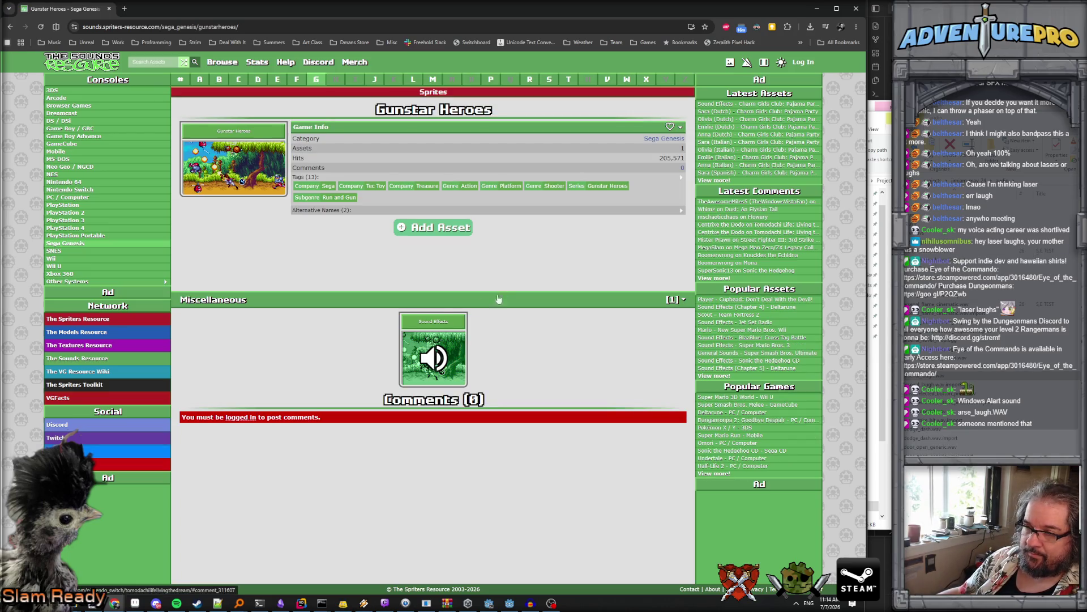
{"action": "left_click", "coordinate": [438, 322]}
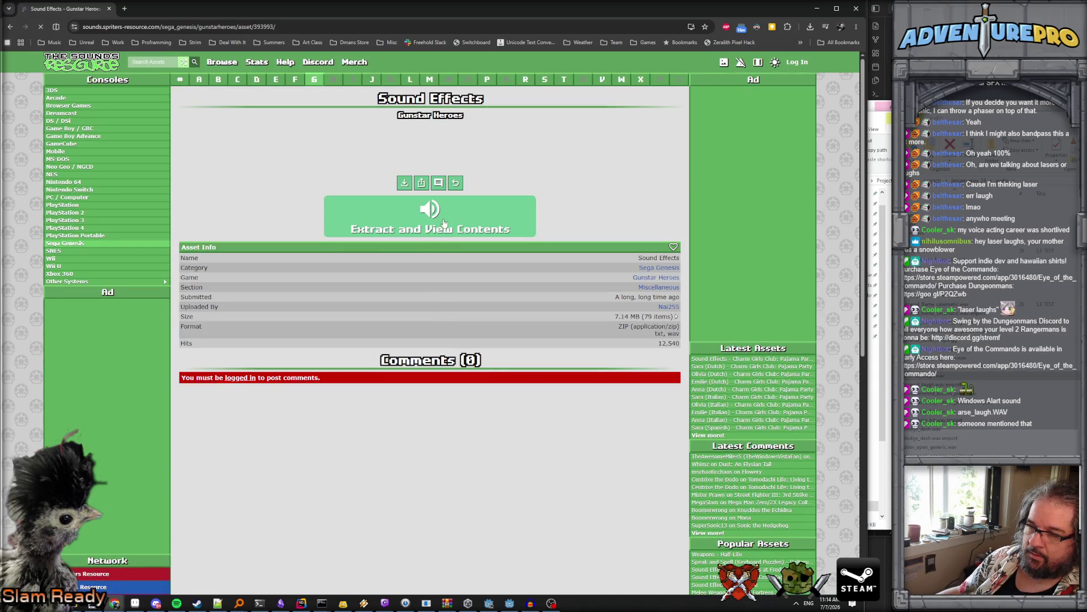
Step: Extract the Gunstar Heroes Sound Effects ZIP and play the 04.wav clip
{"action": "left_click", "coordinate": [444, 223]}
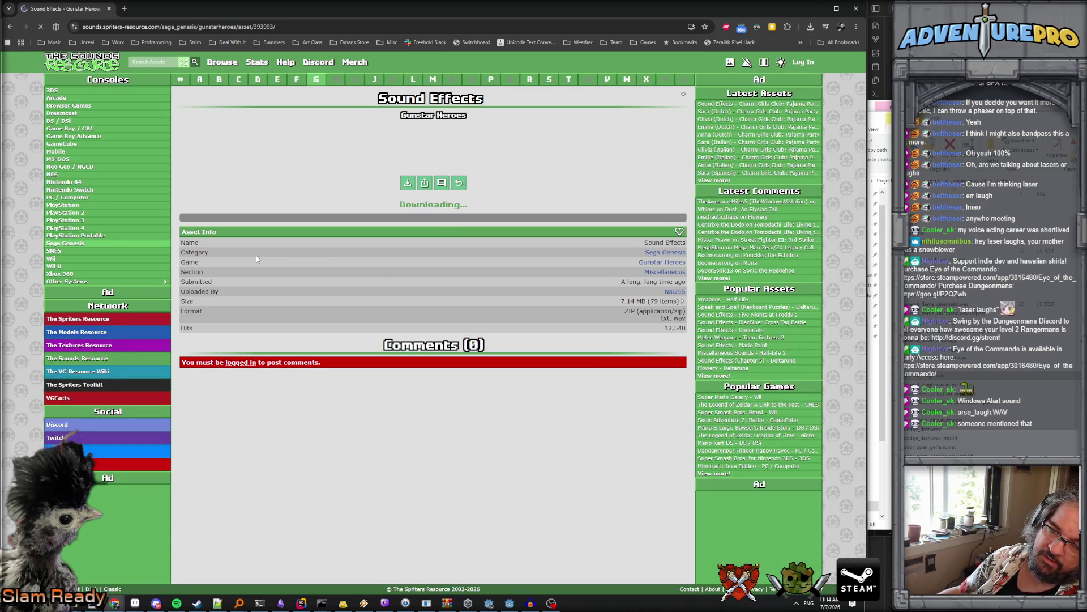
{"action": "left_click", "coordinate": [189, 290]}
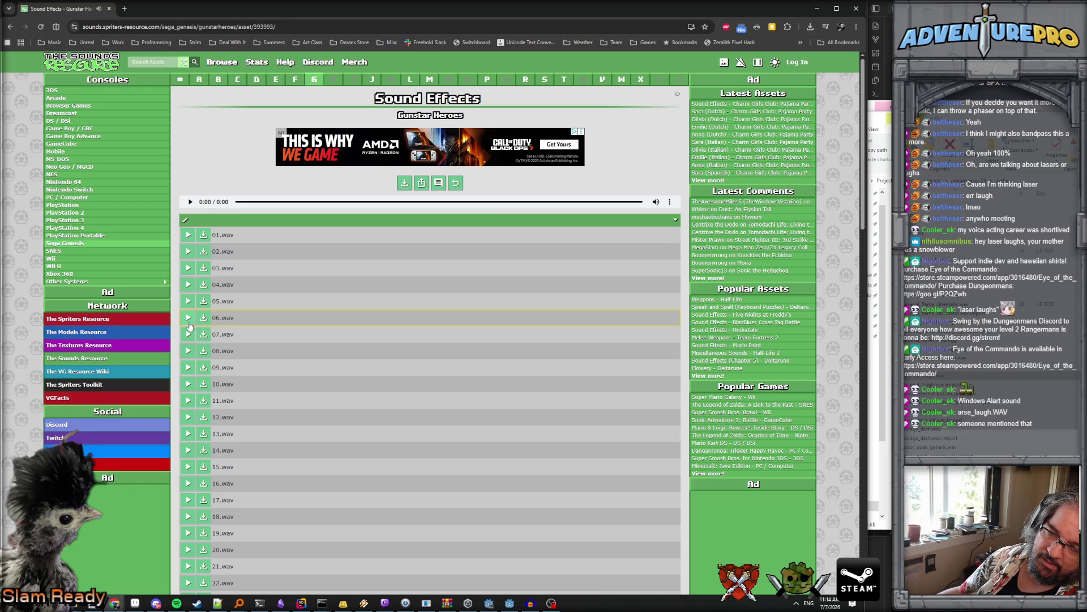
{"action": "scroll", "coordinate": [187, 321], "scroll_direction": "down", "scroll_amount": 7}
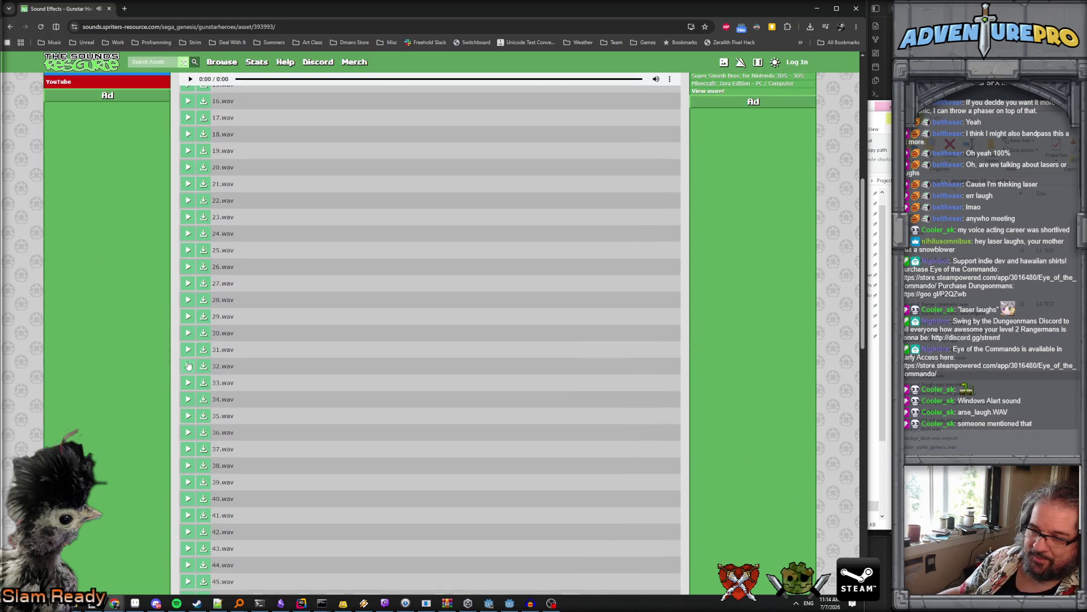
Step: Audition clips 44, 42, 41, 40, 39 and 36, replaying 40.wav twice
{"action": "scroll", "coordinate": [189, 362], "scroll_direction": "down", "scroll_amount": 4}
{"action": "left_click", "coordinate": [188, 352]}
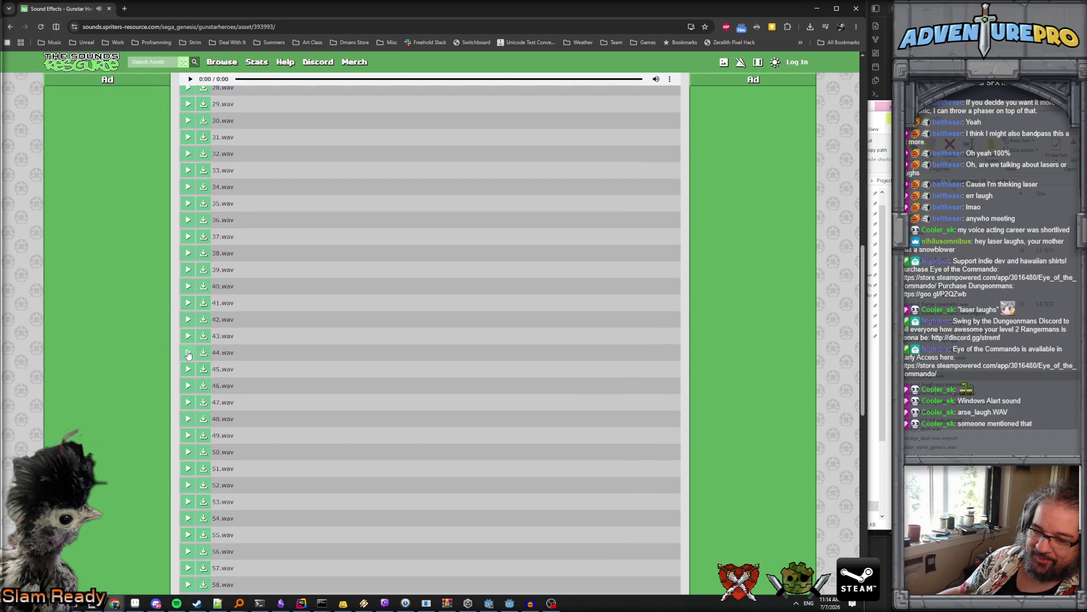
{"action": "left_click", "coordinate": [188, 320]}
{"action": "left_click", "coordinate": [189, 305]}
{"action": "left_click", "coordinate": [188, 287]}
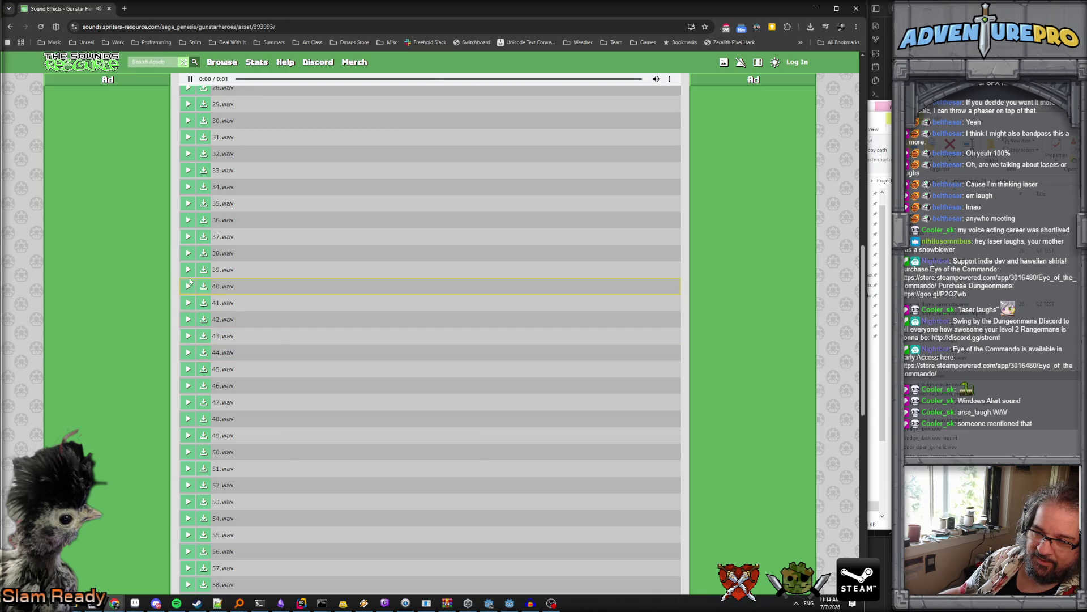
{"action": "left_click", "coordinate": [189, 272]}
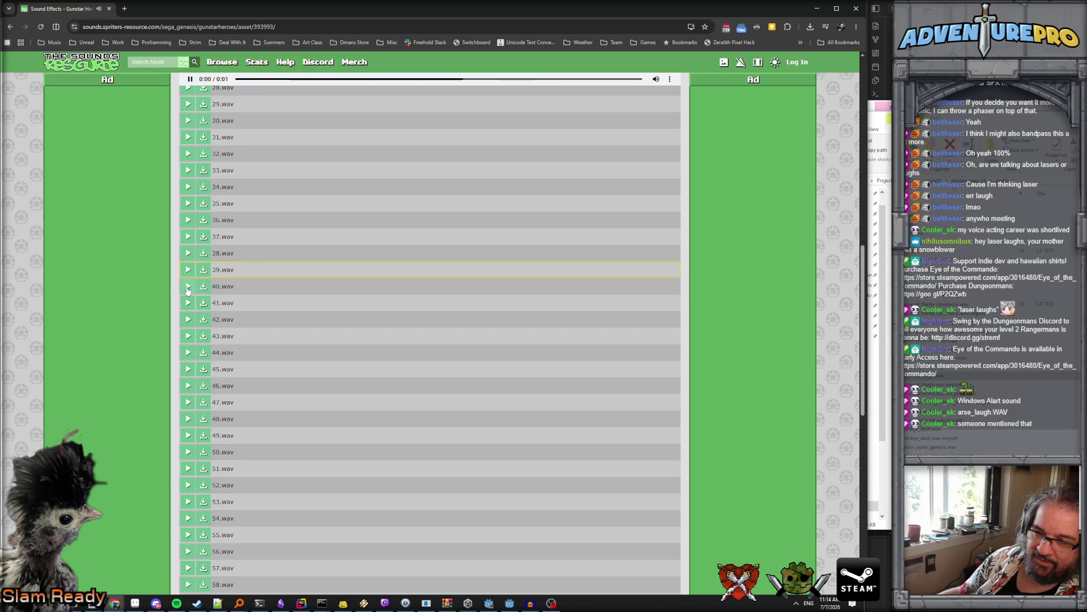
{"action": "left_click", "coordinate": [187, 288]}
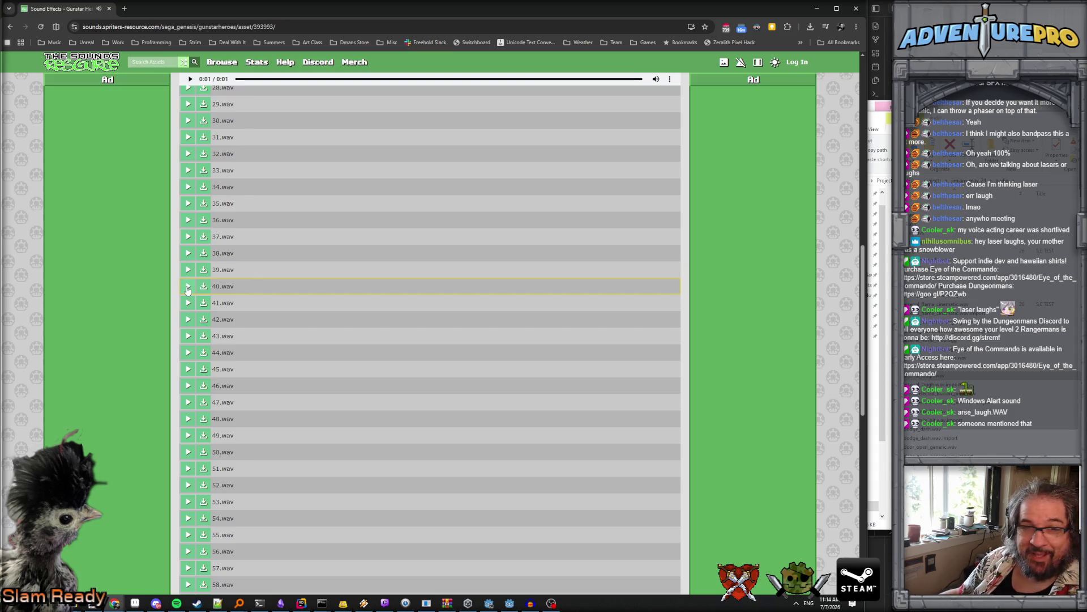
{"action": "left_click", "coordinate": [188, 288]}
{"action": "left_click", "coordinate": [189, 222]}
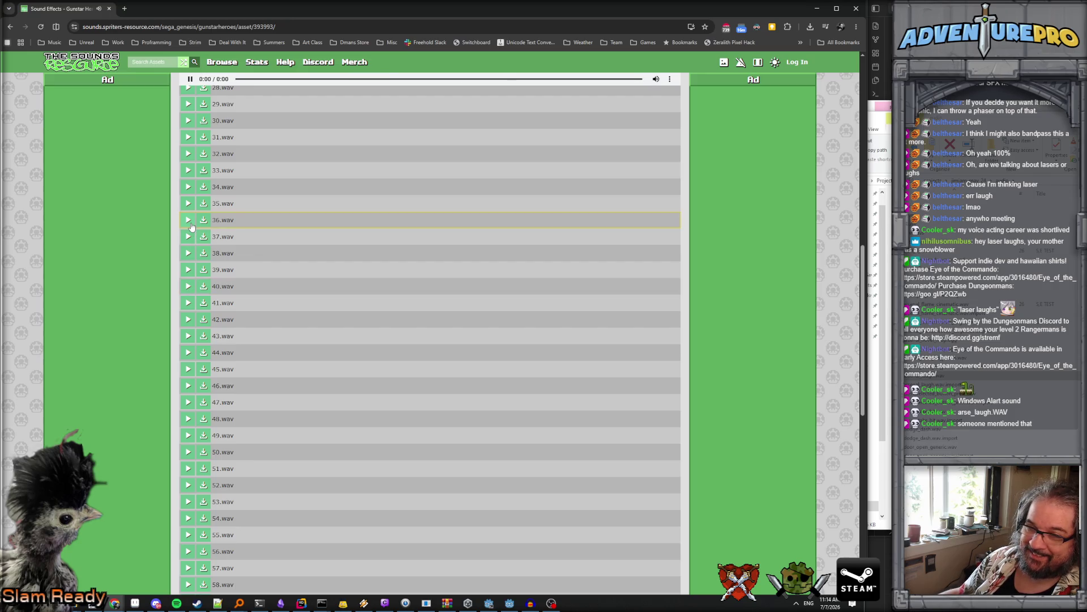
Step: Play clips 51, 54, 57, 56, the following clips, then V01, V02 and V01 again
{"action": "left_click", "coordinate": [188, 468]}
{"action": "left_click", "coordinate": [188, 517]}
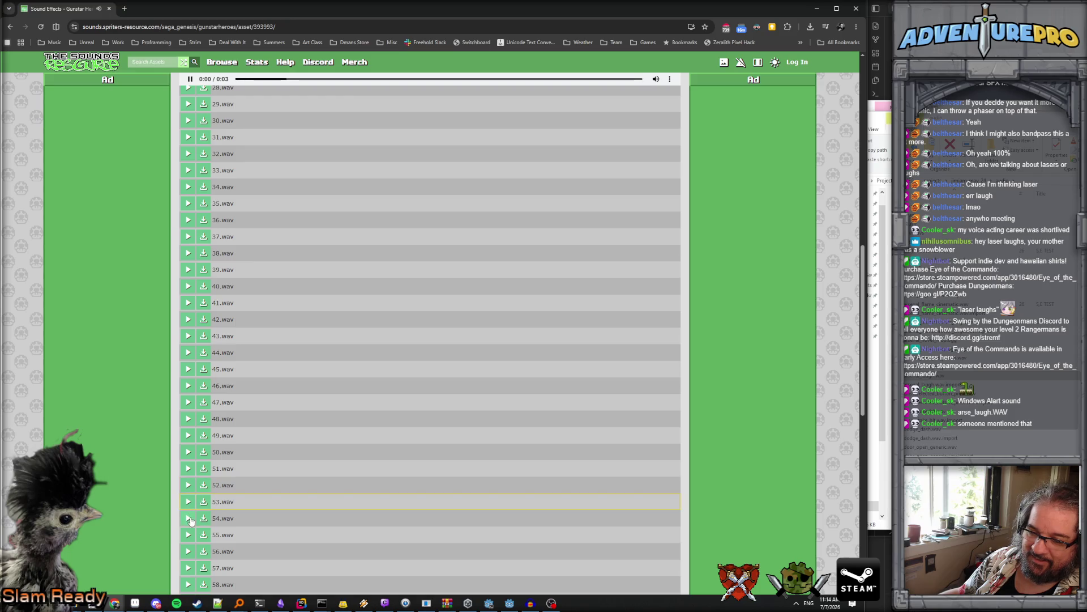
{"action": "left_click", "coordinate": [187, 568]}
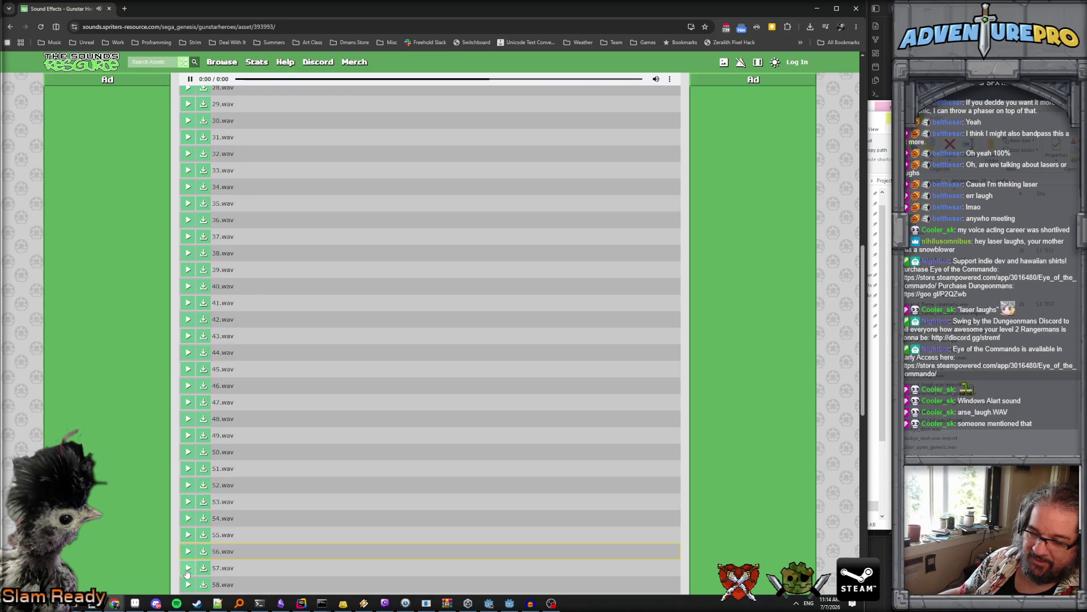
{"action": "left_click", "coordinate": [188, 553]}
{"action": "scroll", "coordinate": [188, 558], "scroll_direction": "down", "scroll_amount": 2}
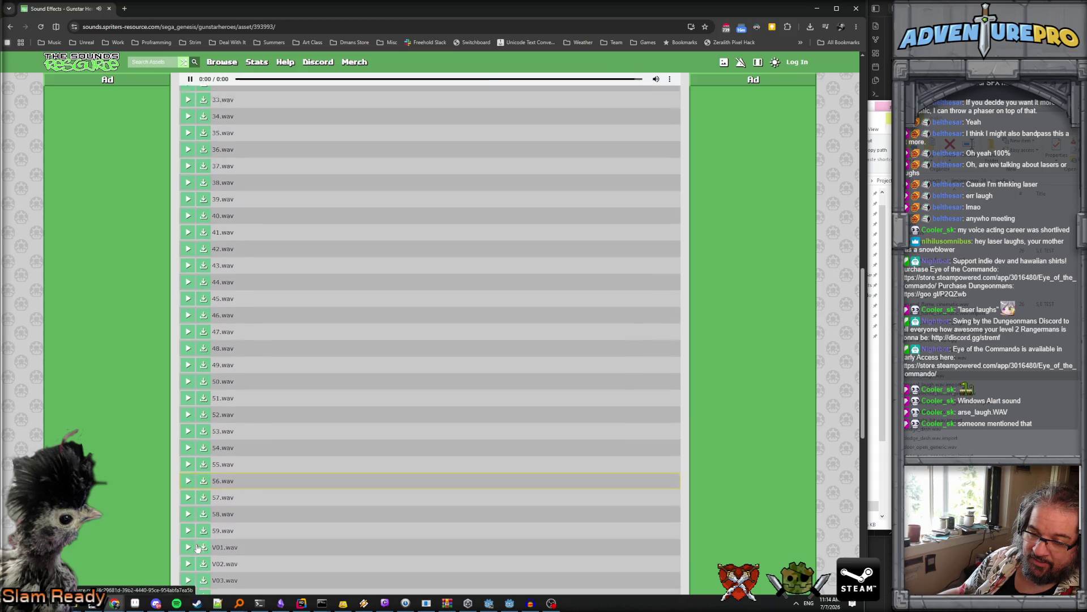
{"action": "left_click", "coordinate": [188, 483]}
{"action": "left_click", "coordinate": [188, 499]}
{"action": "left_click", "coordinate": [188, 515]}
{"action": "left_click", "coordinate": [188, 532]}
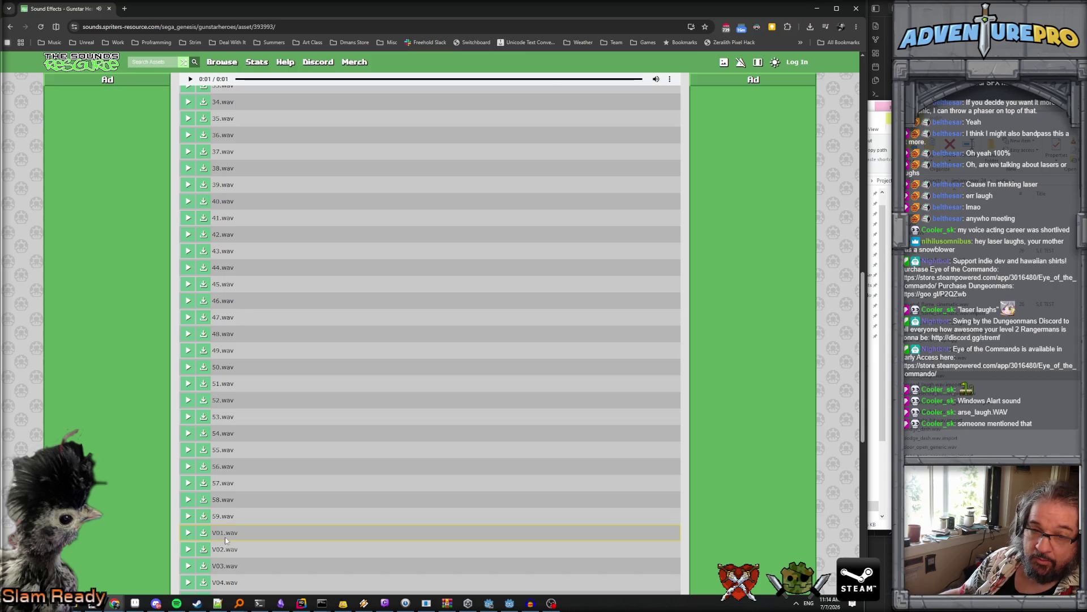
{"action": "left_click", "coordinate": [188, 549]}
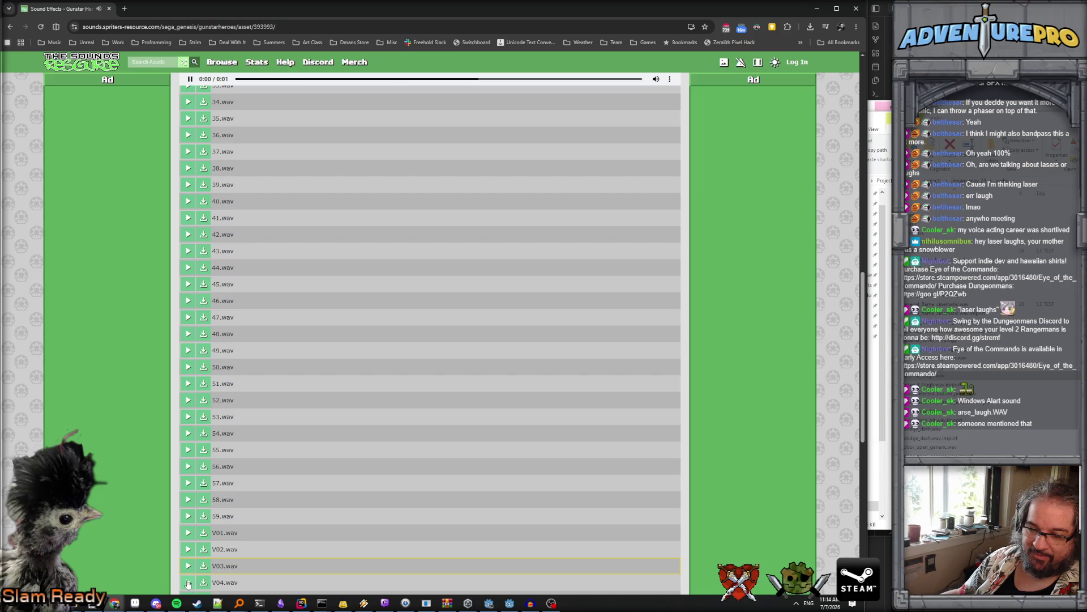
{"action": "left_click", "coordinate": [188, 533]}
Step: Play V04, V05, 58 and 55, then go back twice toward the Sega Genesis G games list
{"action": "scroll", "coordinate": [190, 533], "scroll_direction": "down", "scroll_amount": 2}
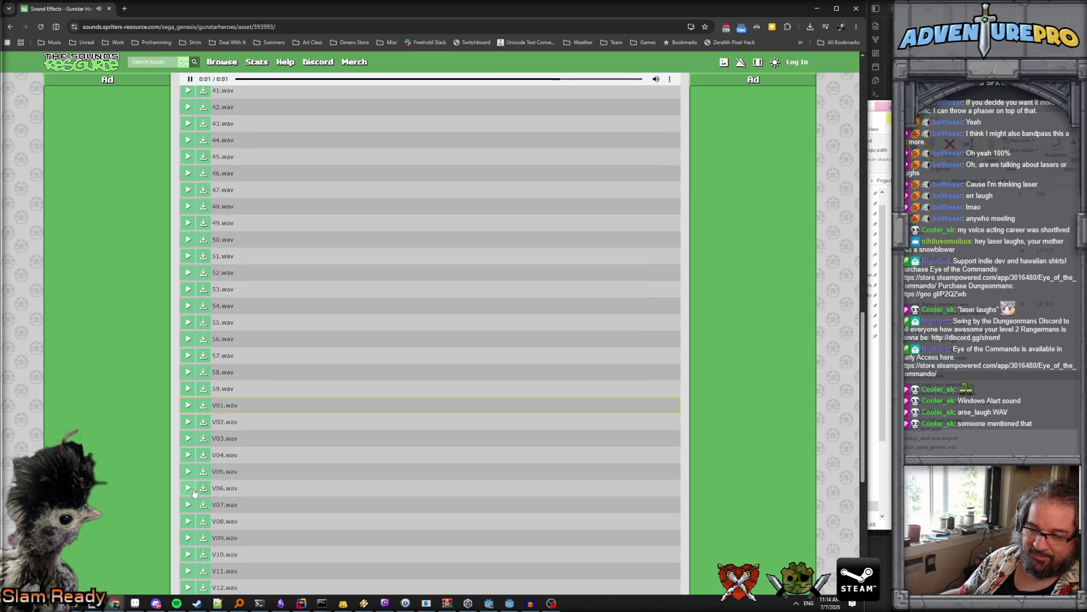
{"action": "left_click", "coordinate": [188, 454]}
{"action": "left_click", "coordinate": [187, 472]}
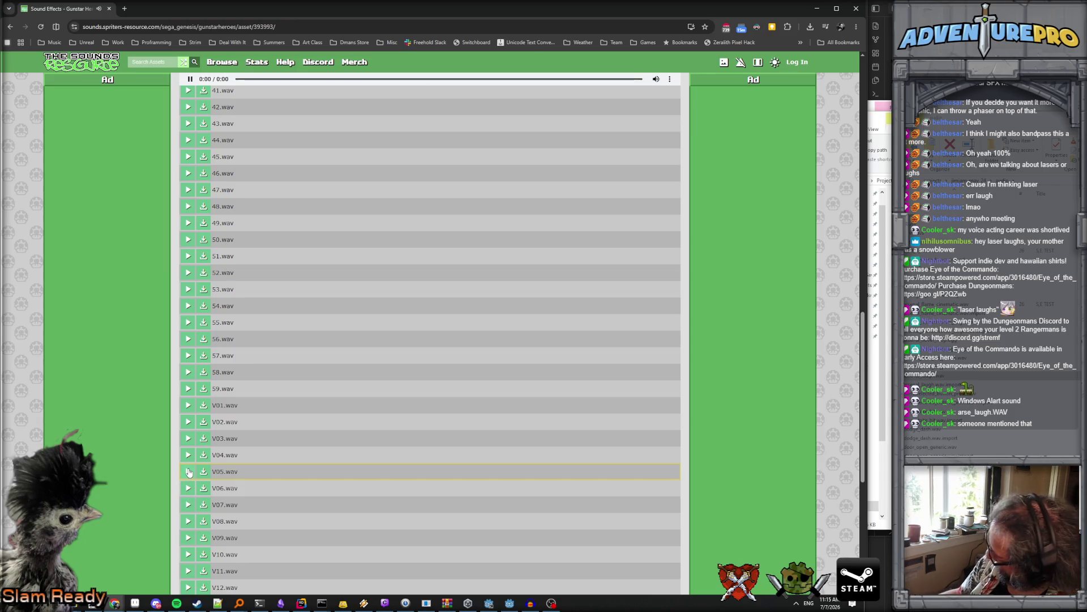
{"action": "left_click", "coordinate": [188, 372]}
{"action": "left_click", "coordinate": [188, 323]}
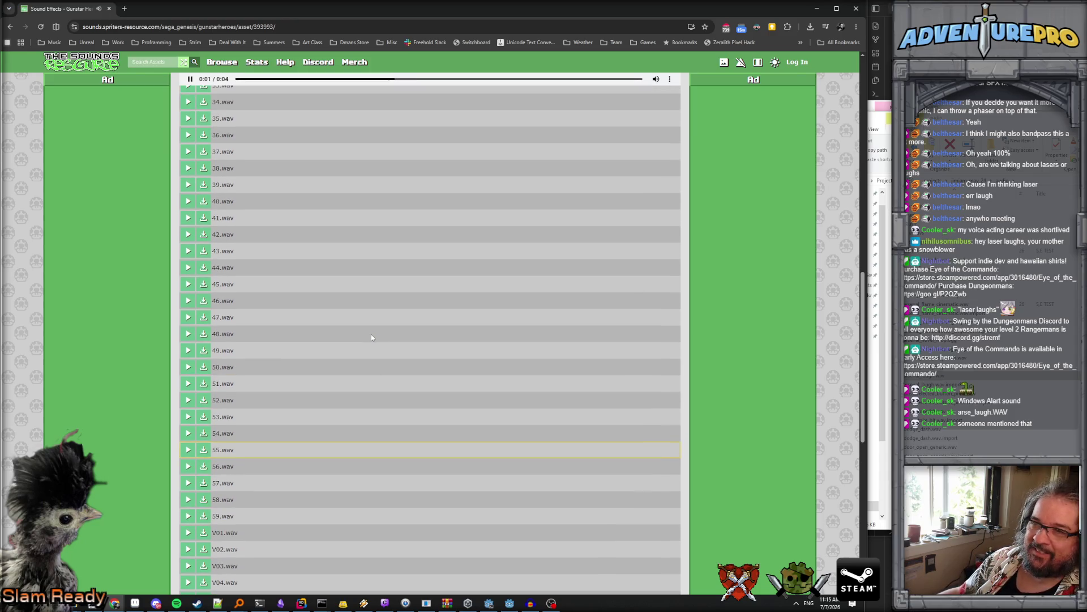
{"action": "key", "text": "alt+Left"}
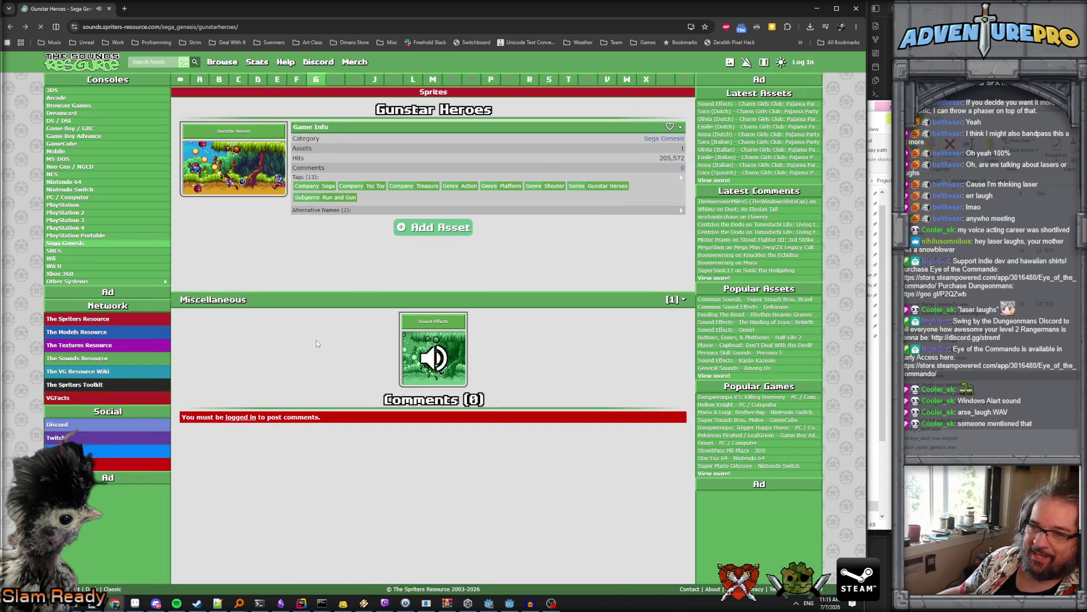
{"action": "key", "text": "alt+Left"}
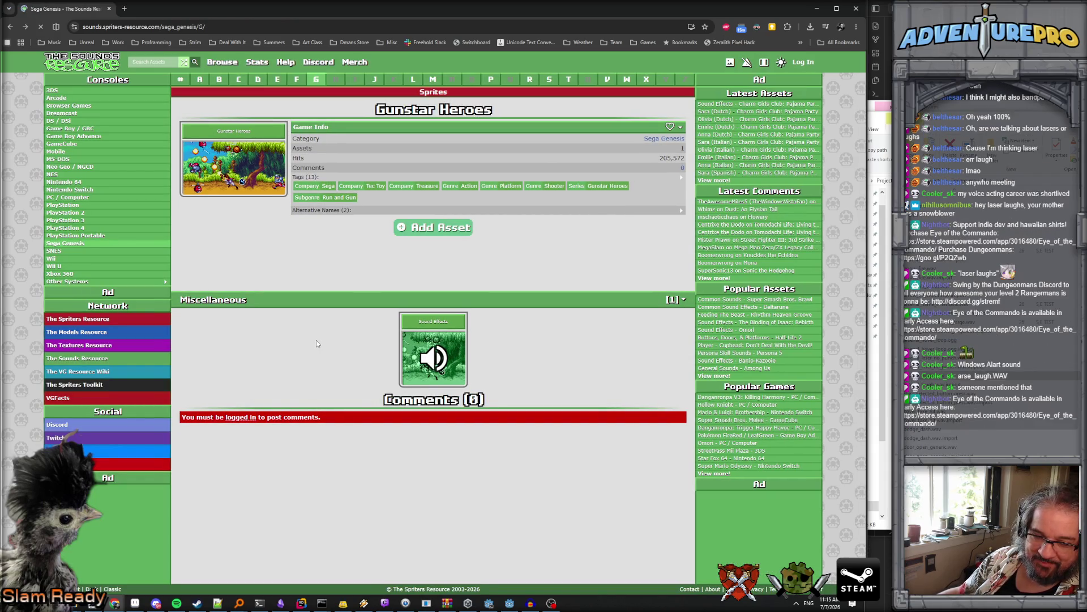